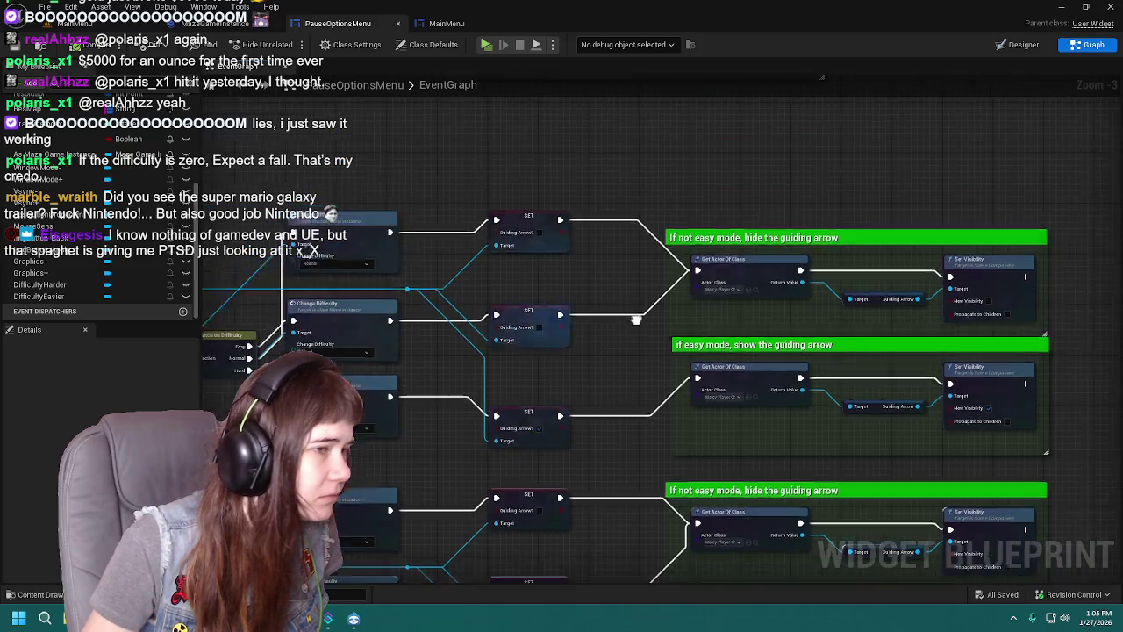
scroll(532, 326, "down", 3)
Step: Pan and scroll around the PauseOptionsMenu graph to review both guiding-arrow difficulty chains
scroll(543, 302, "up", 2)
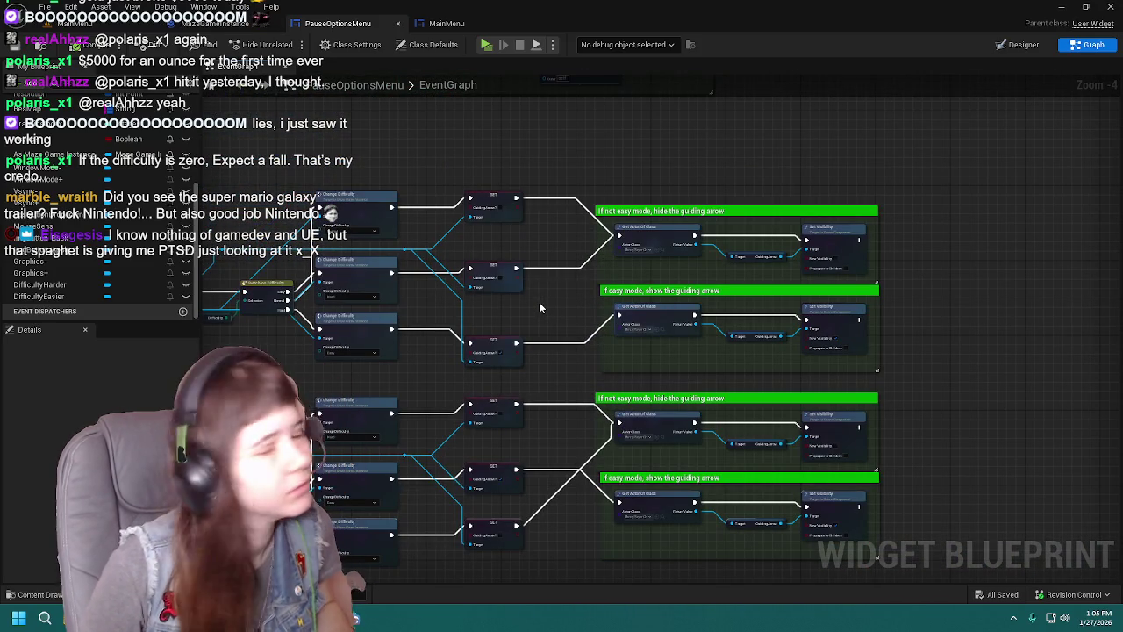
mouse_move(709, 230)
left_mouse_down()
mouse_move(810, 271)
mouse_move(812, 379)
left_mouse_up()
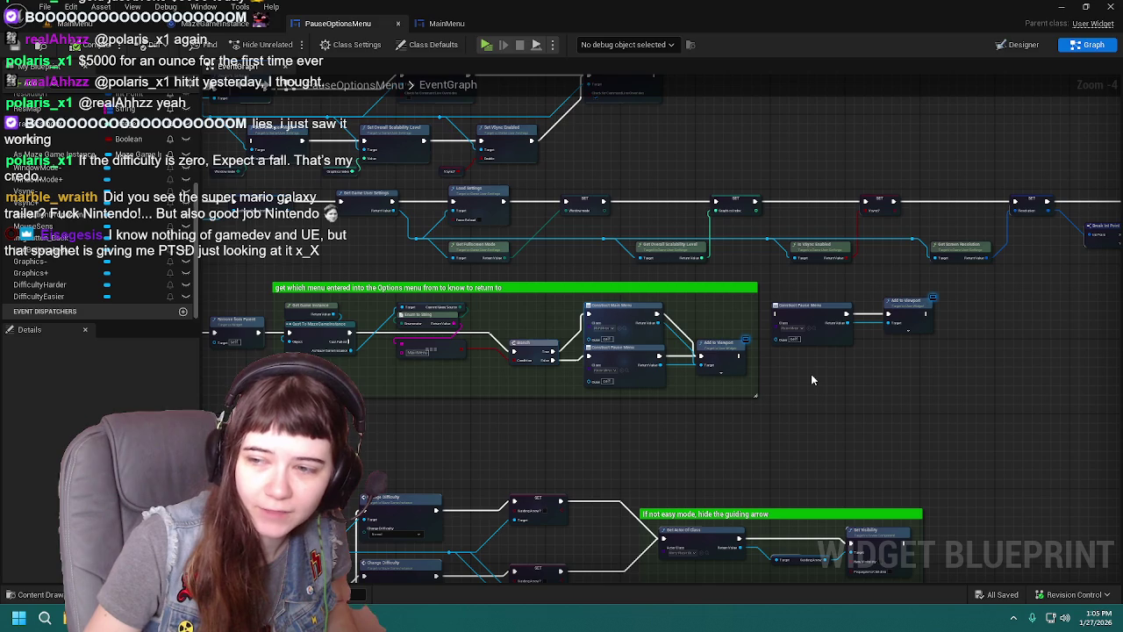
scroll(811, 374, "down", 1)
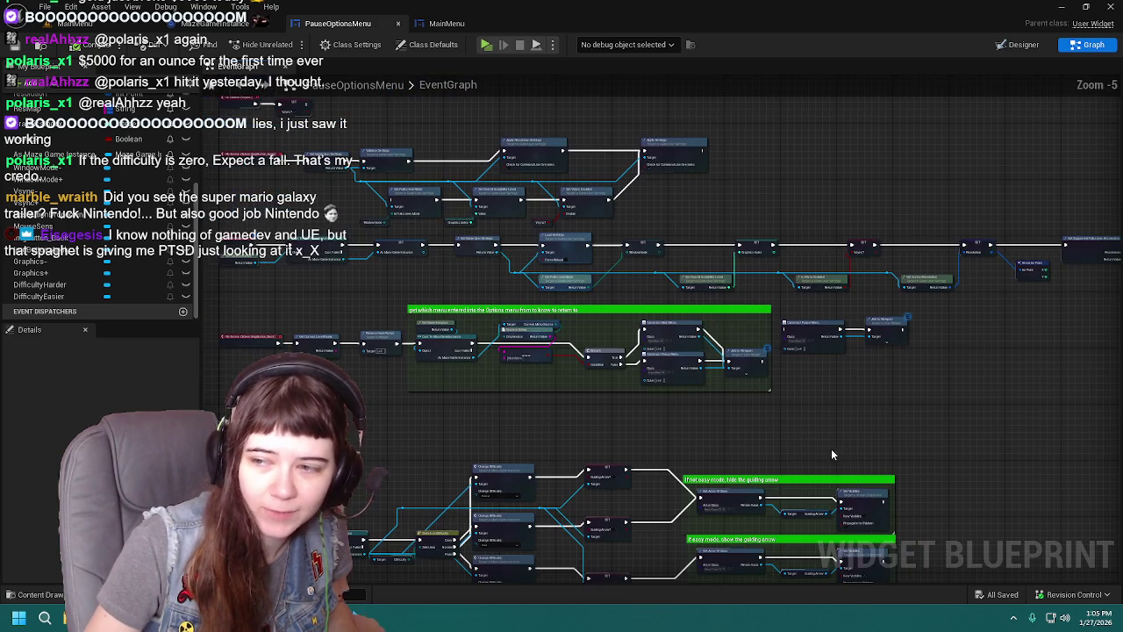
mouse_move(810, 374)
left_mouse_down()
mouse_move(847, 272)
mouse_move(919, 277)
mouse_move(935, 293)
left_mouse_up()
scroll(847, 273, "up", 1)
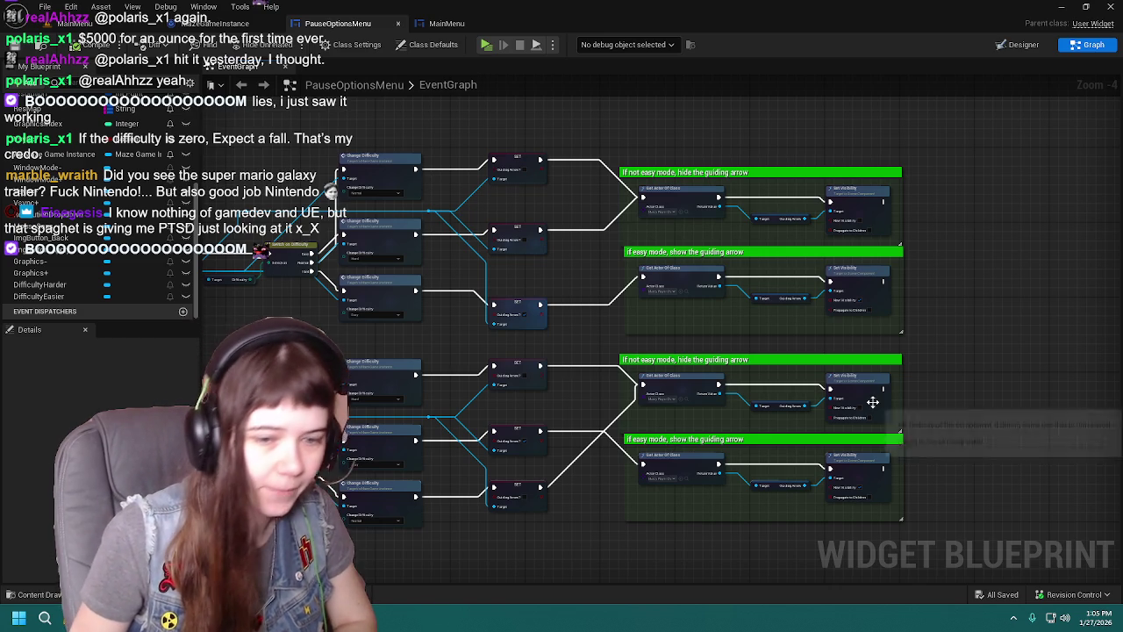
left_click_drag(872, 402, 903, 402)
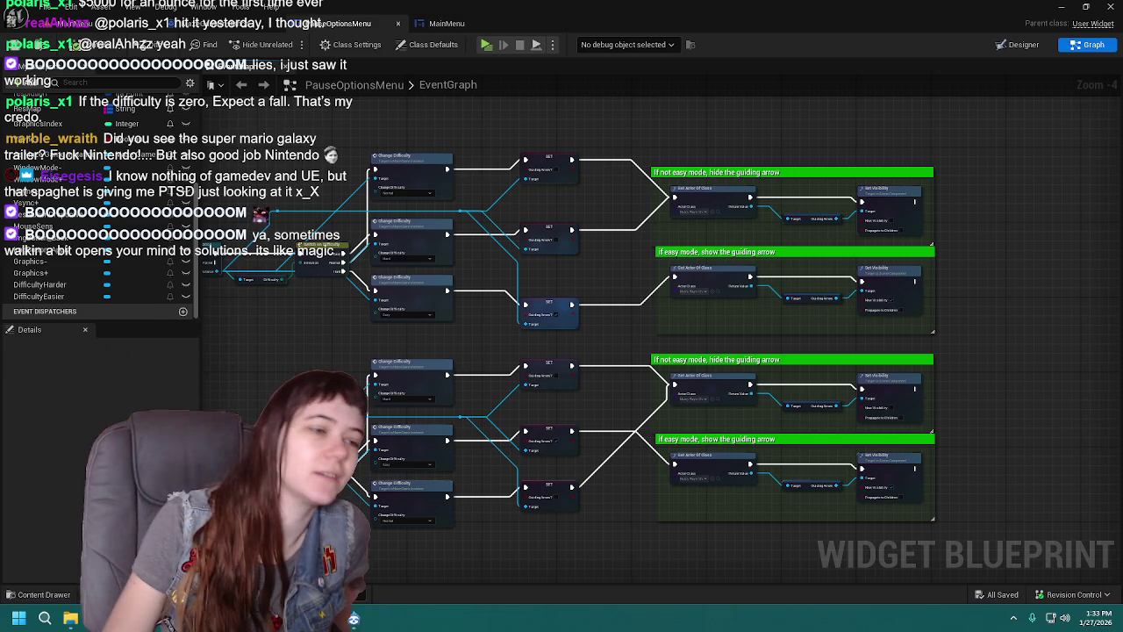
left_click_drag(1013, 228, 1048, 214)
Step: Save the PauseOptionsMenu blueprint and bring its guiding-arrow nodes into view
mouse_move(1024, 261)
left_mouse_down()
mouse_move(1042, 278)
mouse_move(1066, 268)
left_mouse_up()
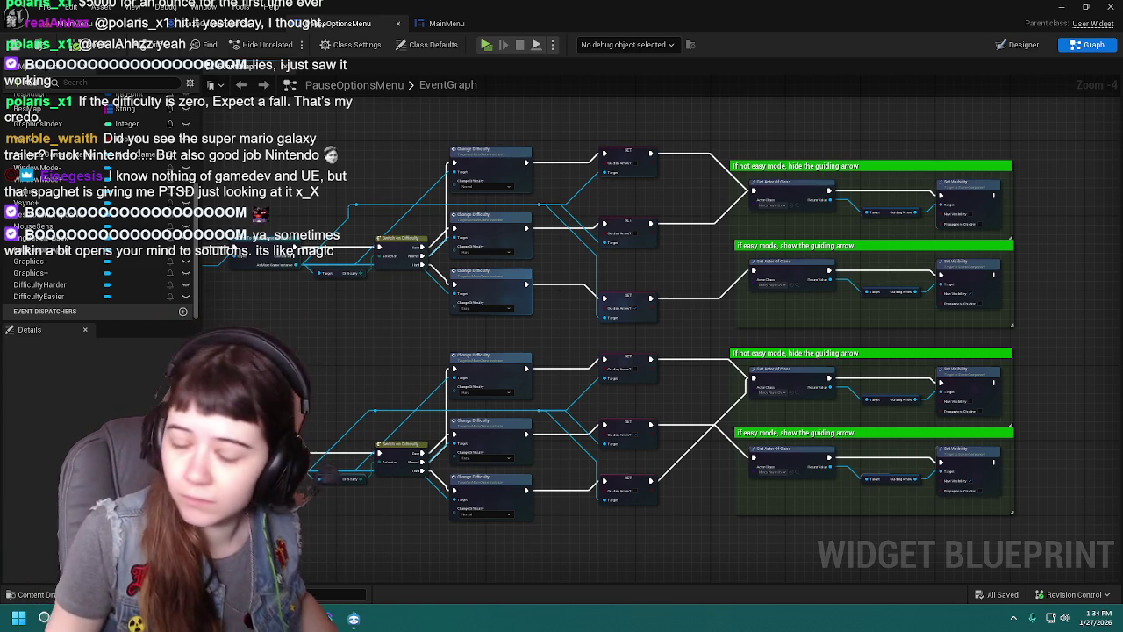
left_click(16, 46)
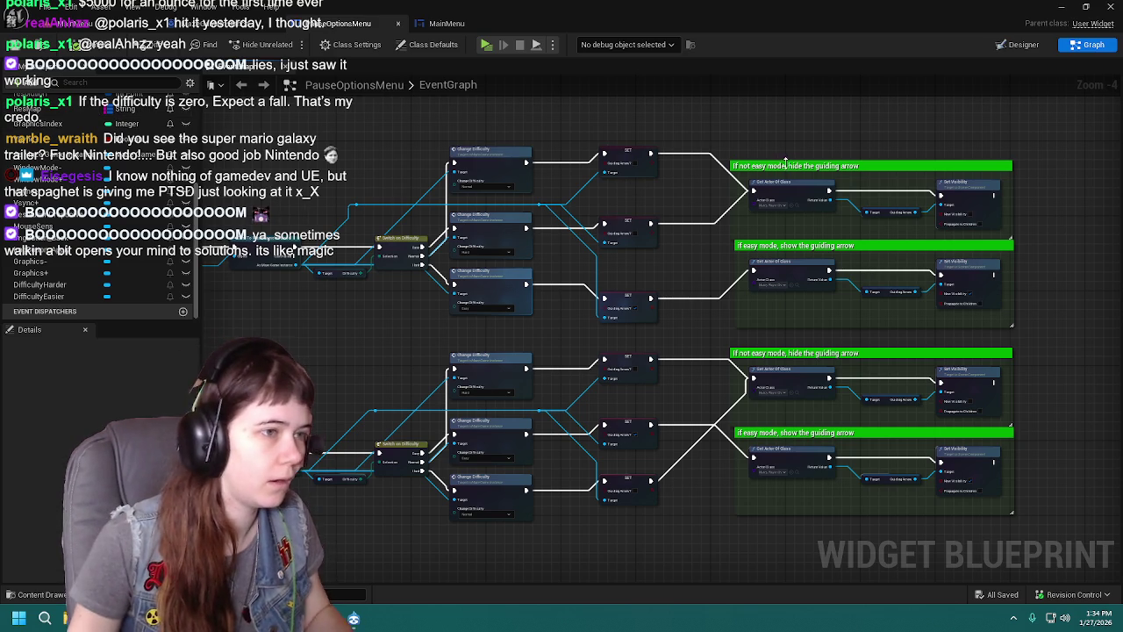
left_click_drag(675, 172, 666, 229)
scroll(666, 229, "up", 1)
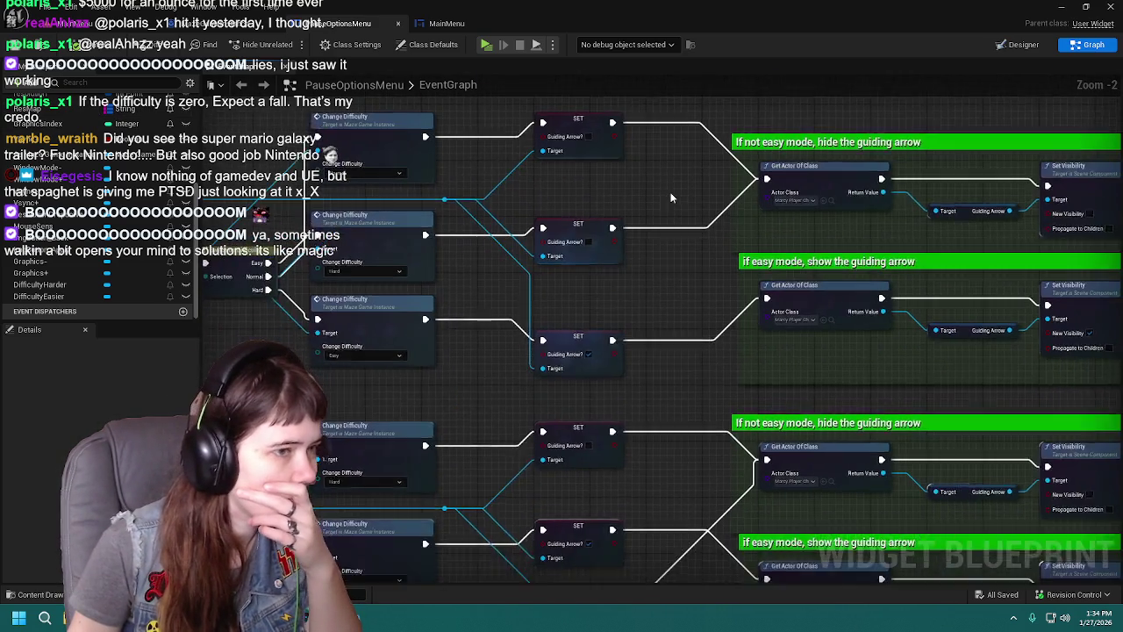
scroll(649, 208, "down", 1)
scroll(650, 208, "up", 1)
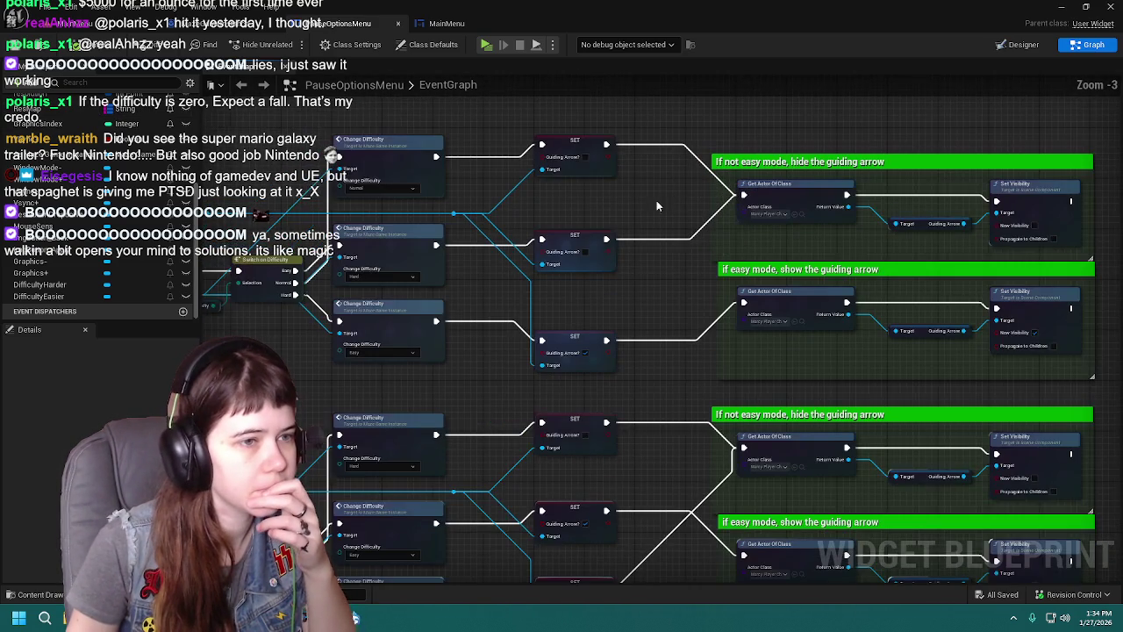
scroll(702, 215, "down", 1)
Step: Pan across the PauseOptionsMenu graph, glance at MazeGameInstance, then return to PauseOptionsMenu
scroll(818, 225, "up", 1)
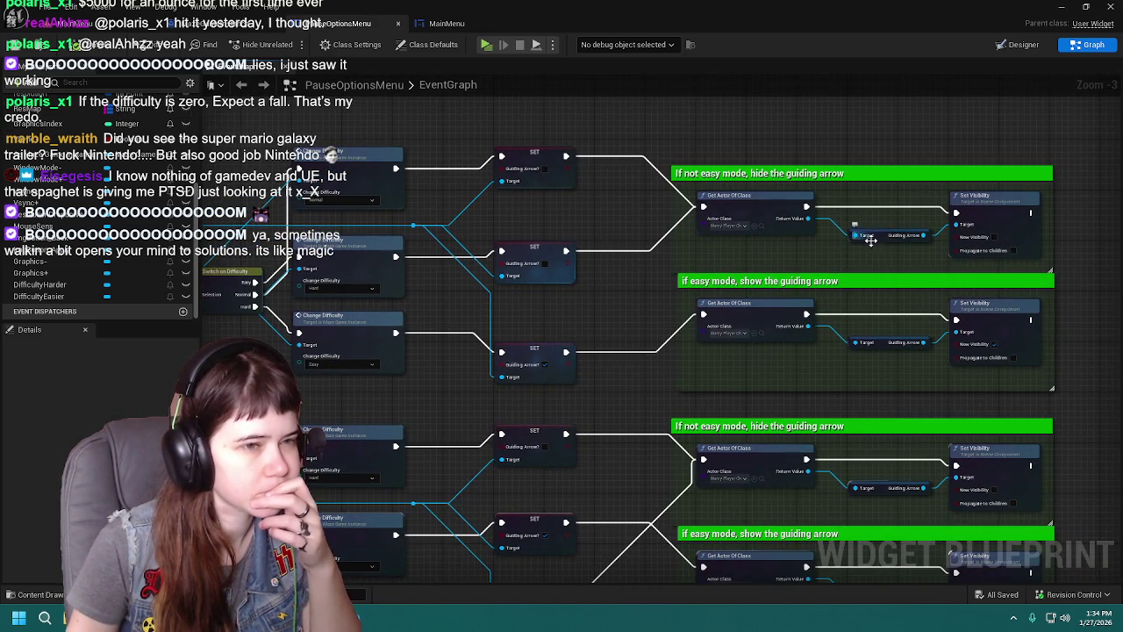
scroll(878, 255, "down", 2)
scroll(880, 256, "up", 1)
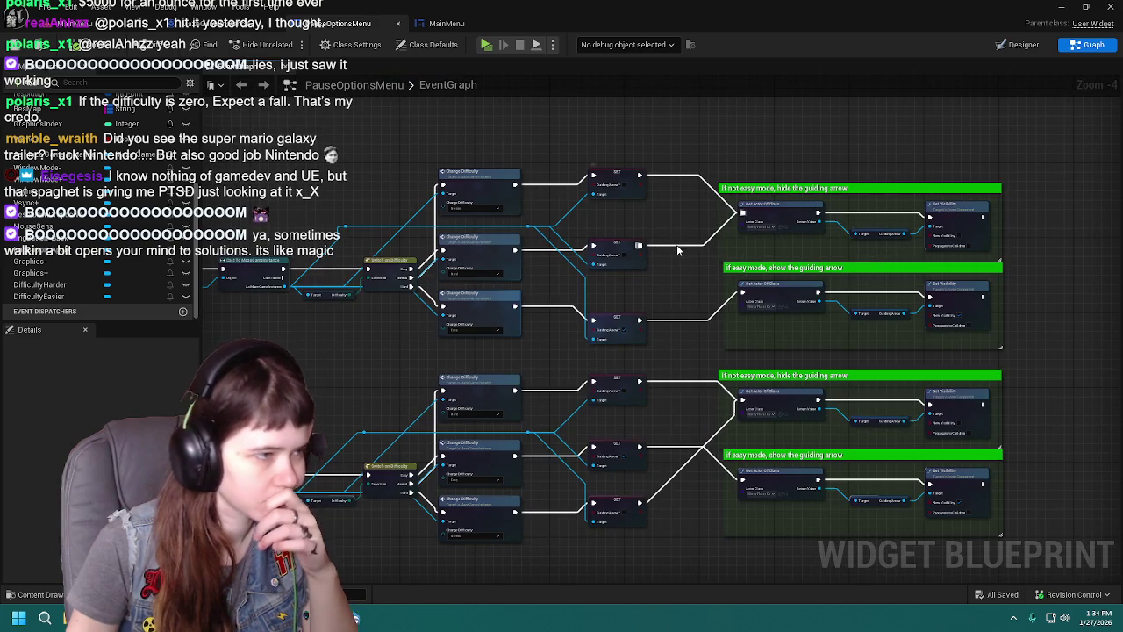
left_click_drag(677, 248, 810, 242)
scroll(810, 242, "up", 1)
scroll(546, 318, "down", 1)
scroll(545, 314, "up", 1)
scroll(621, 338, "down", 2)
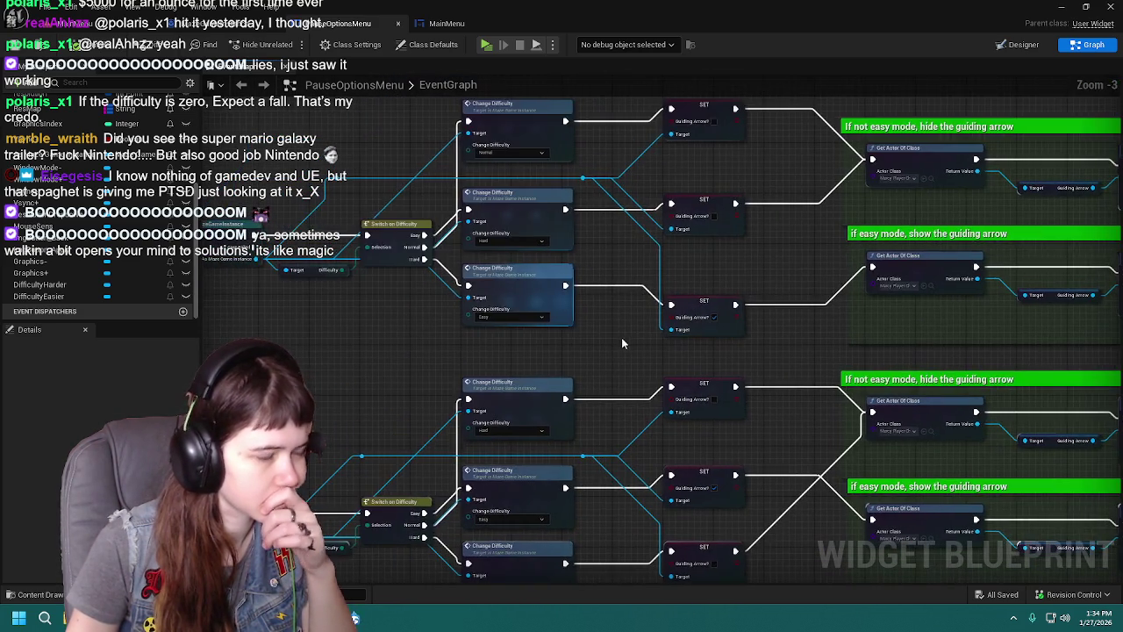
scroll(622, 338, "up", 1)
left_click(254, 24)
left_click(332, 26)
Step: Switch to the MainMenu event graph and shift its view right
left_click(435, 23)
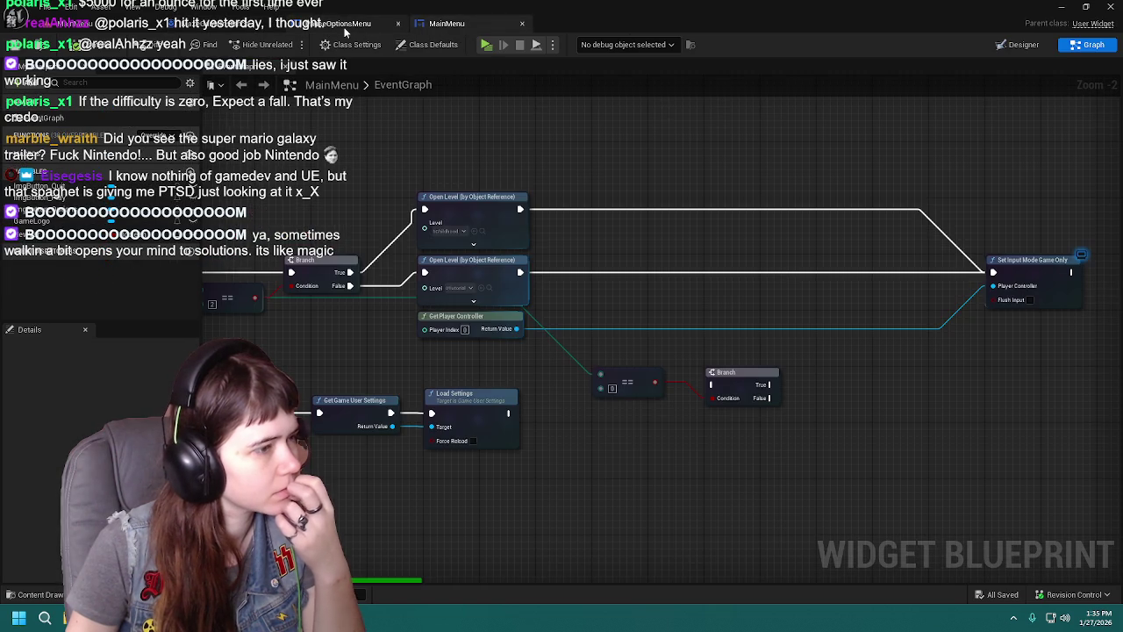
left_click(351, 23)
left_click(434, 24)
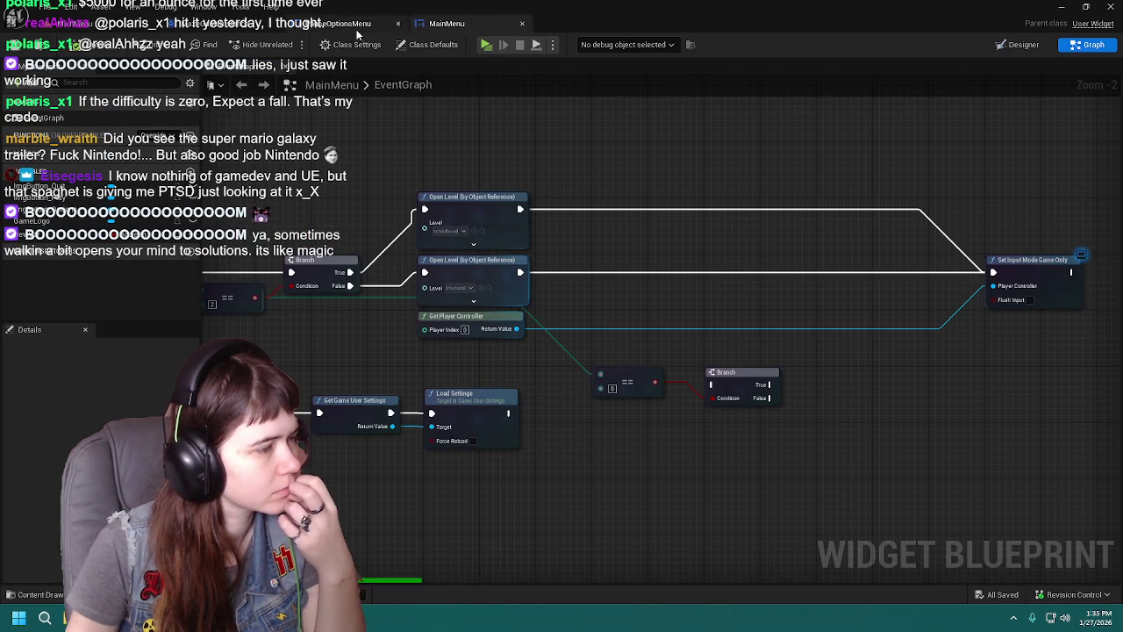
left_click_drag(386, 288, 426, 270)
Step: Delete the old OptionsMenu widget from the Content UI folder
left_click(21, 595)
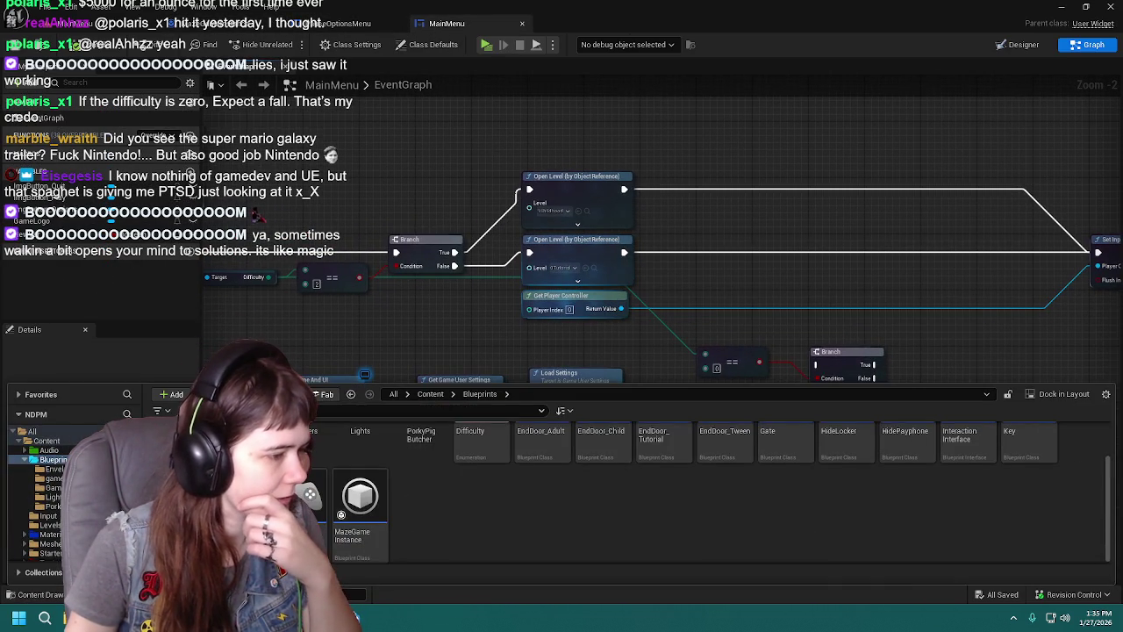
left_click(431, 393)
double_click(664, 456)
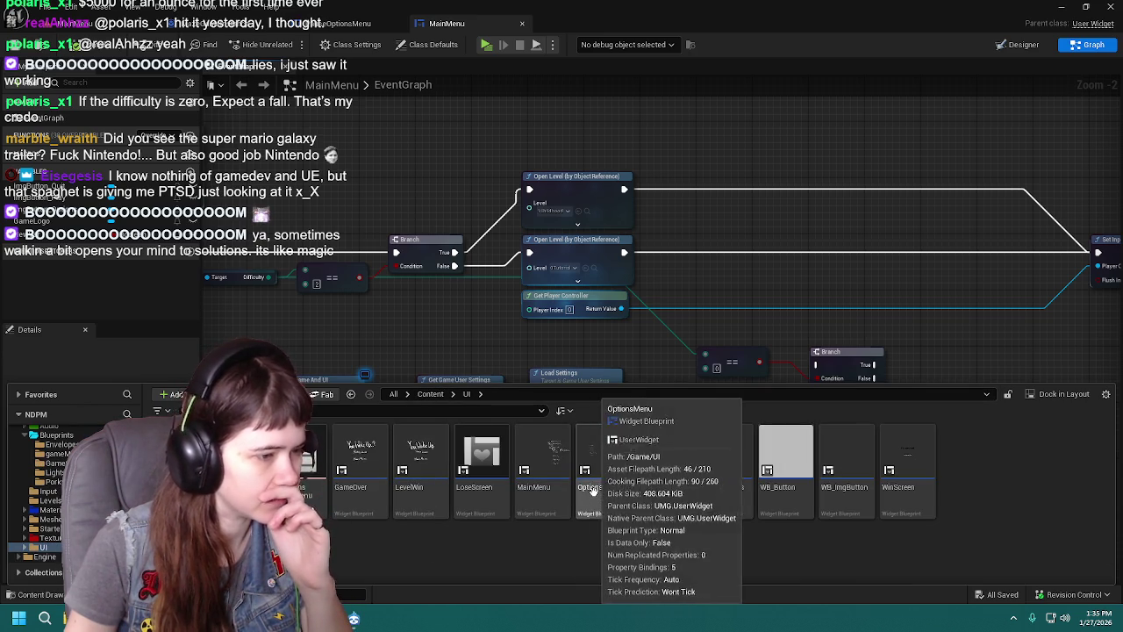
left_click(597, 478)
key("Delete")
left_click(516, 497)
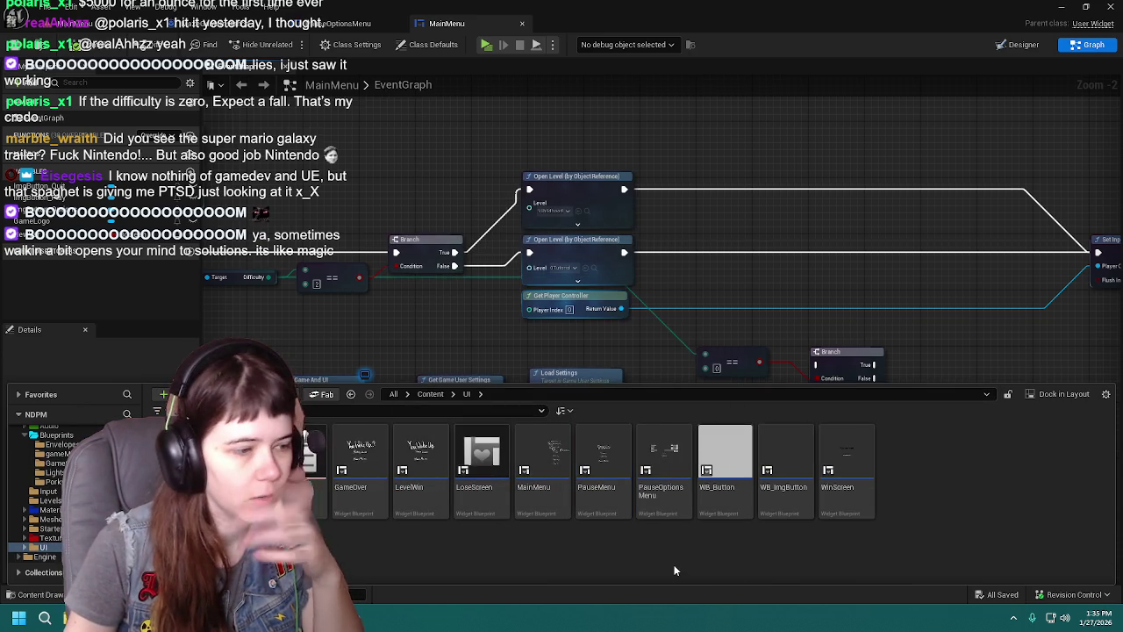
Step: Rename PauseOptionsMenu to OptionsMenu and Save All with Ctrl+Shift+S
left_click(659, 496)
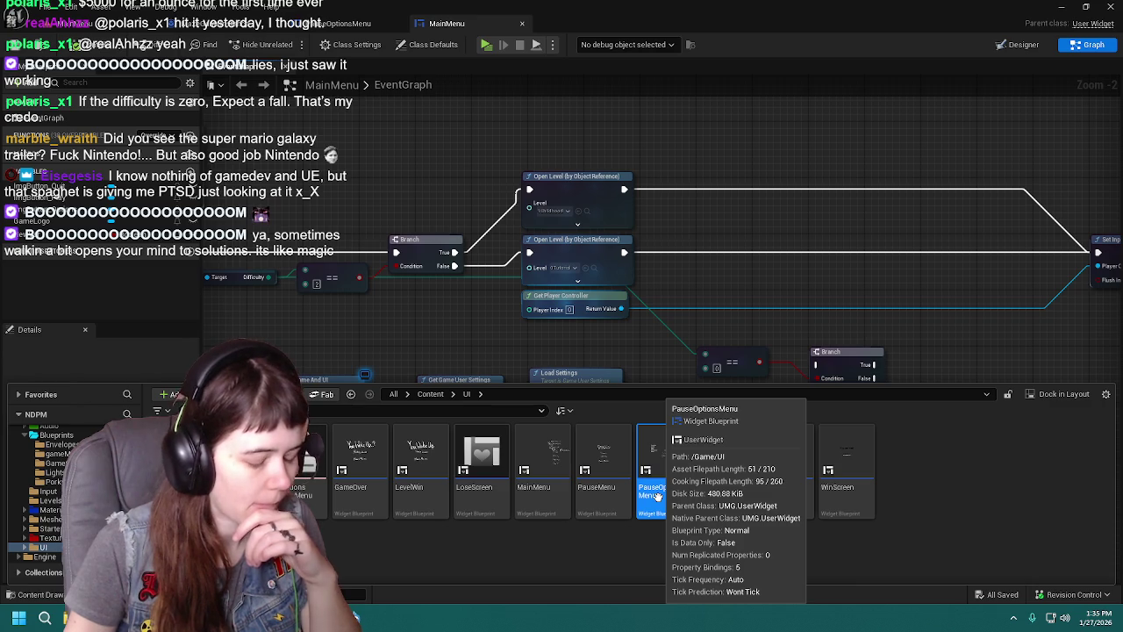
left_click(658, 497)
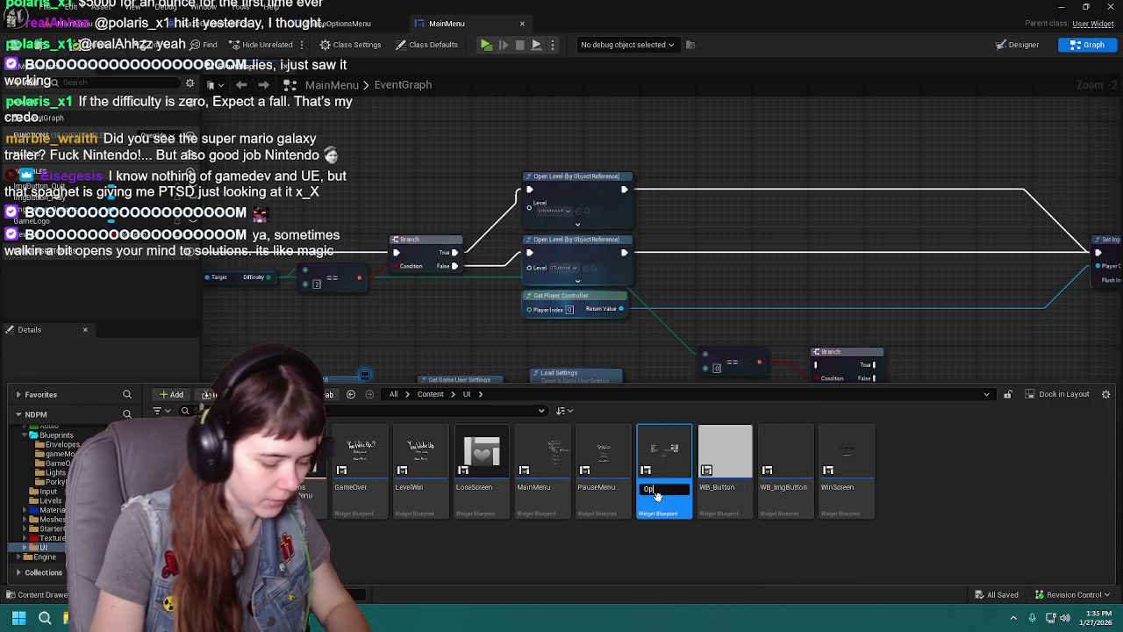
type("tionsMenu")
key("Return")
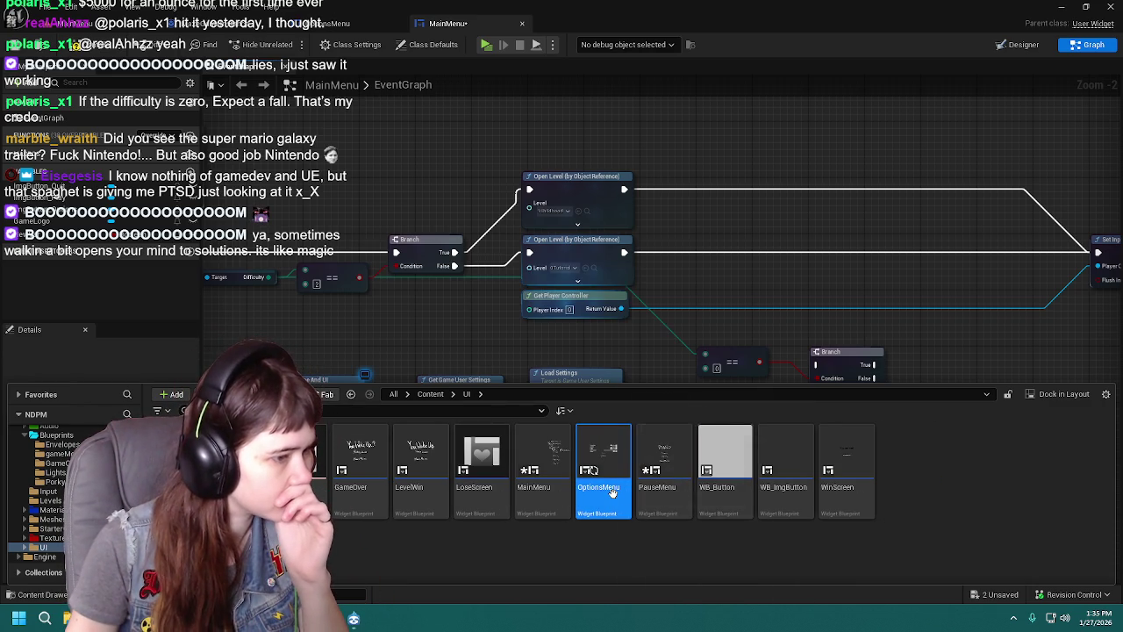
key("ctrl+shift+s")
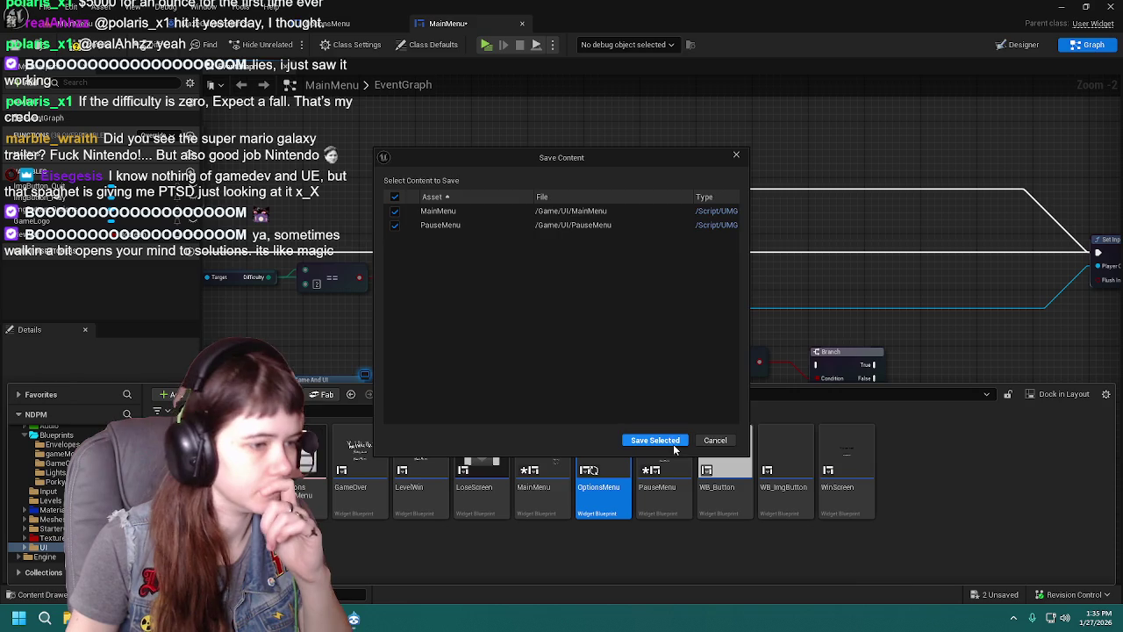
Step: Save MainMenu and PauseMenu, then zoom out over the MainMenu graph
left_click(657, 438)
left_click_drag(715, 309, 666, 256)
left_click_drag(605, 384, 694, 448)
scroll(539, 395, "down", 1)
left_click_drag(538, 395, 767, 412)
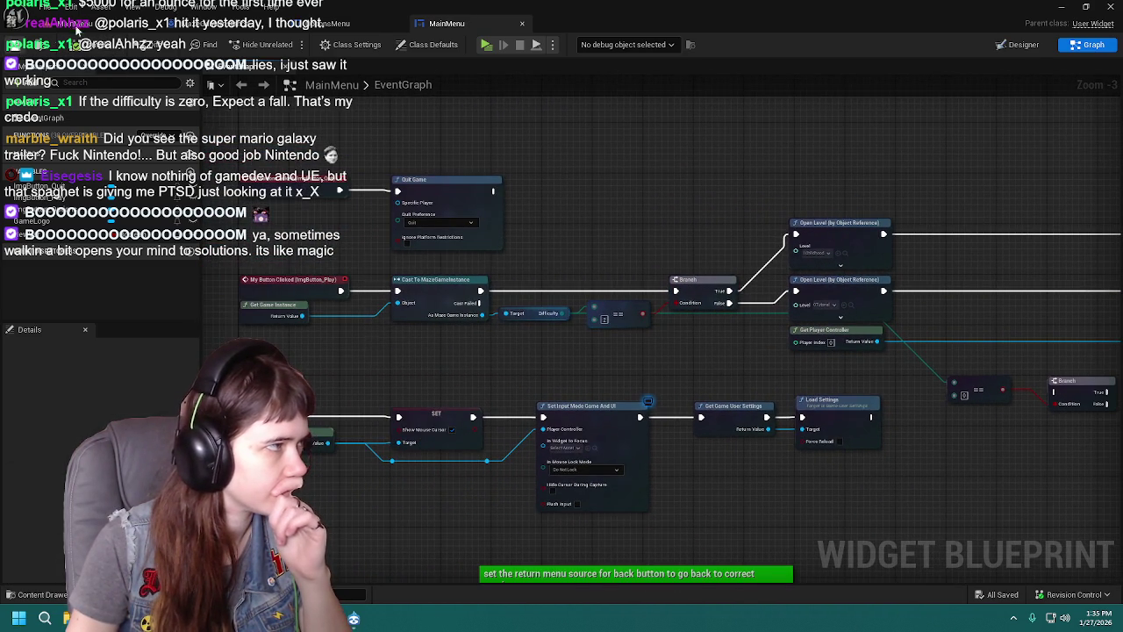
Step: Launch a standalone play test, check the Options screen, and start a new game
left_click(131, 22)
left_click(290, 45)
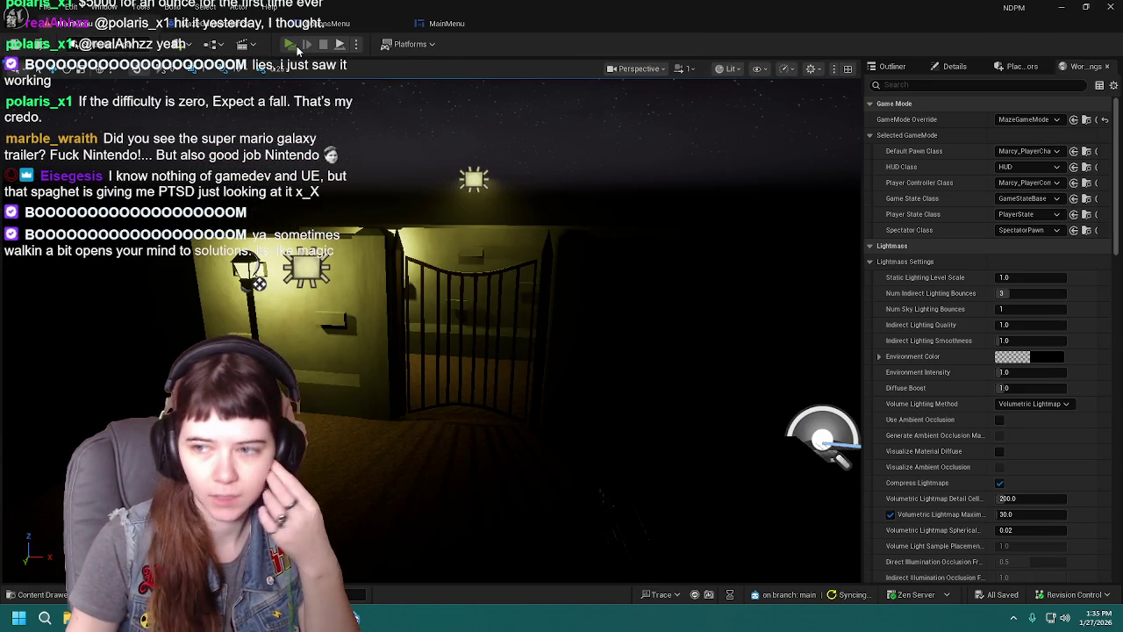
left_click(800, 466)
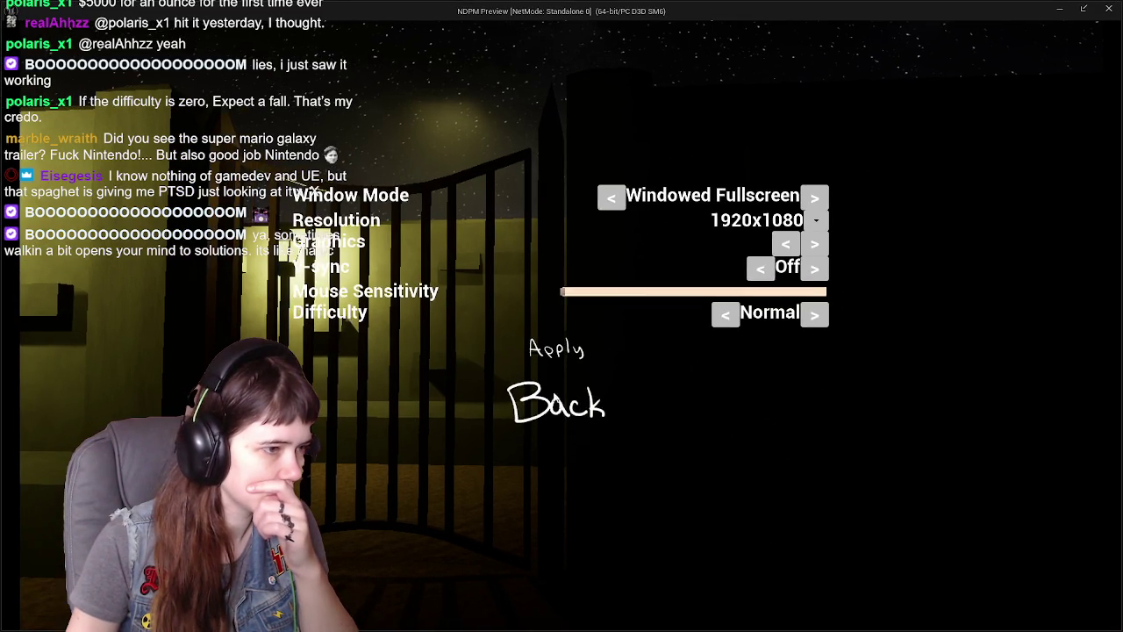
left_click(557, 393)
left_click(800, 409)
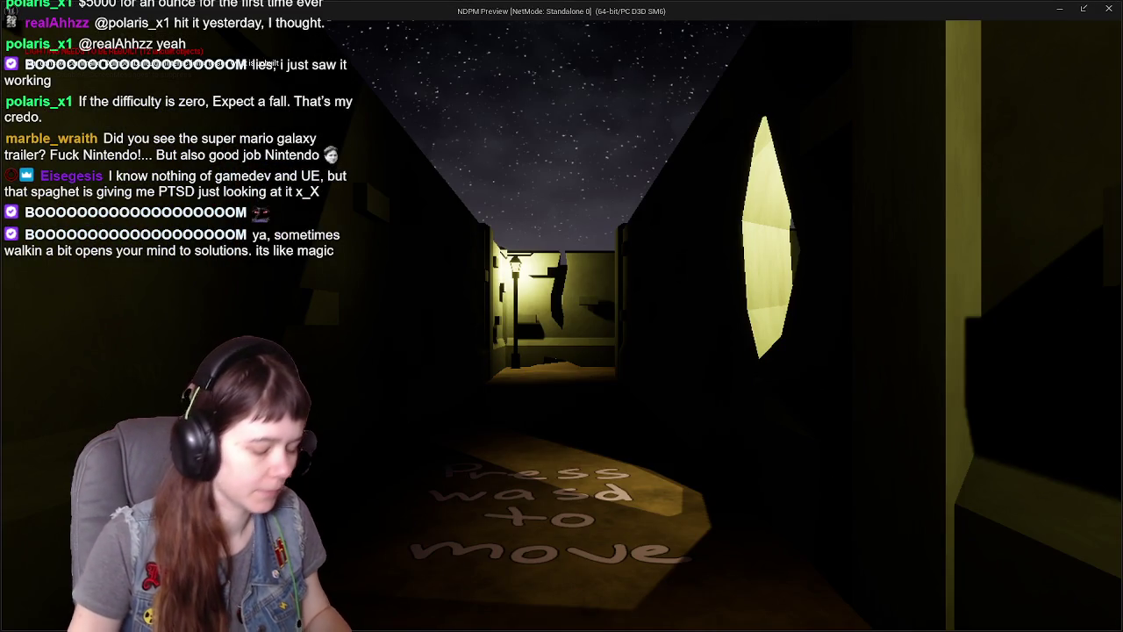
Step: Switch difficulty from Normal to Easy via the pause menu, resume, then stop playing
key("Escape")
left_click(586, 420)
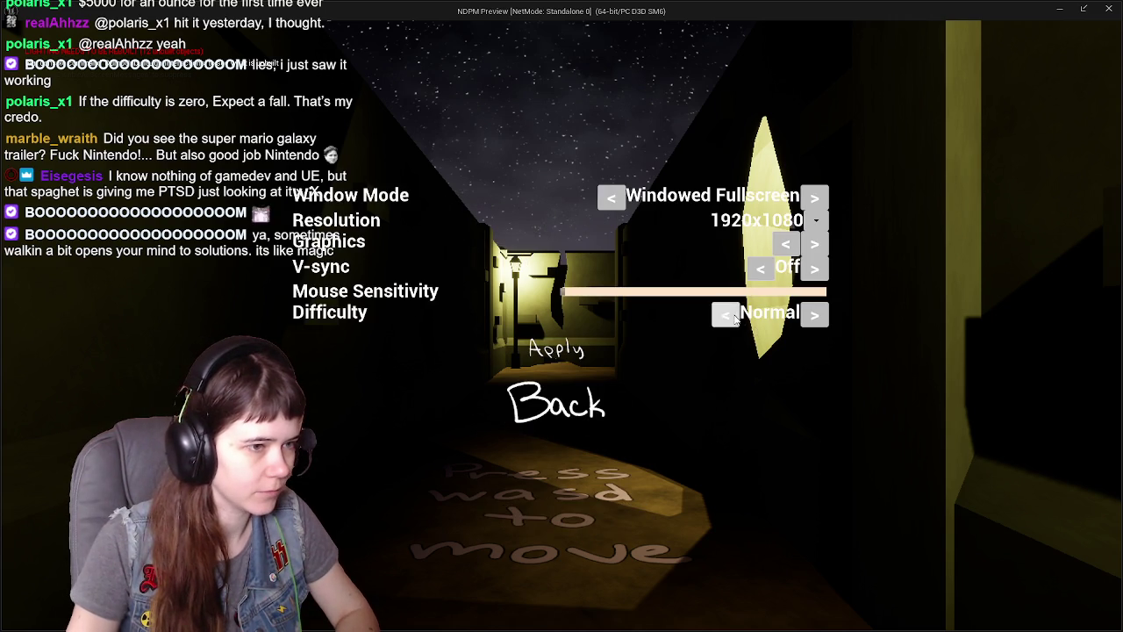
left_click(725, 314)
left_click(566, 416)
left_click(590, 346)
key("Escape")
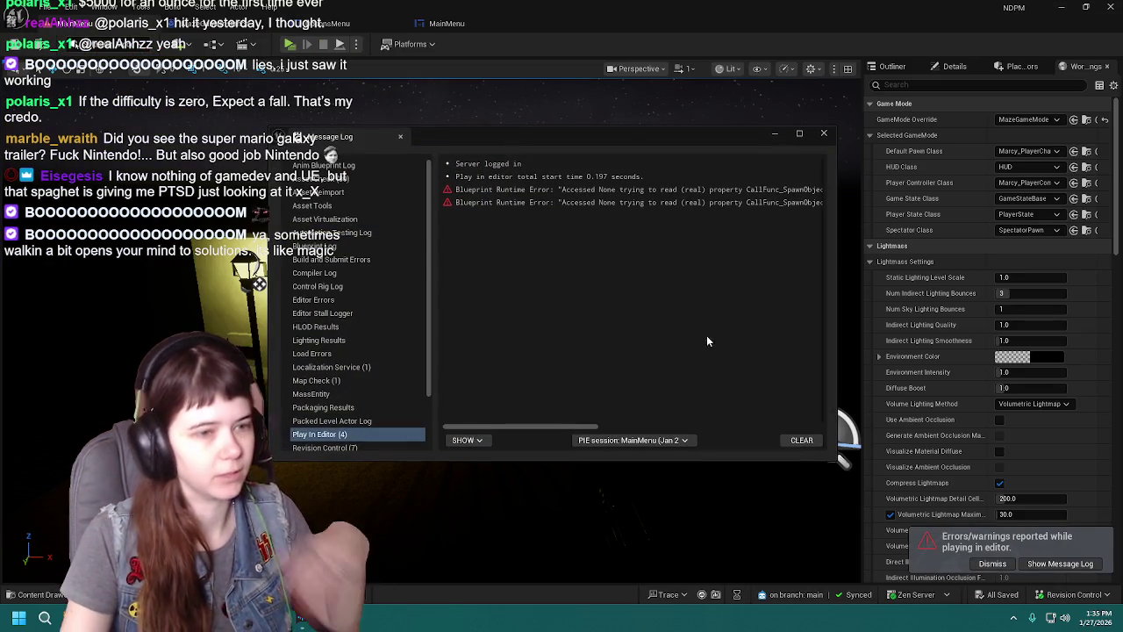
Step: Close the Message Log and move through MainMenu to the OptionsMenu event graph
mouse_move(544, 427)
left_mouse_down()
mouse_move(614, 425)
mouse_move(745, 392)
mouse_move(799, 430)
mouse_move(602, 421)
left_mouse_up()
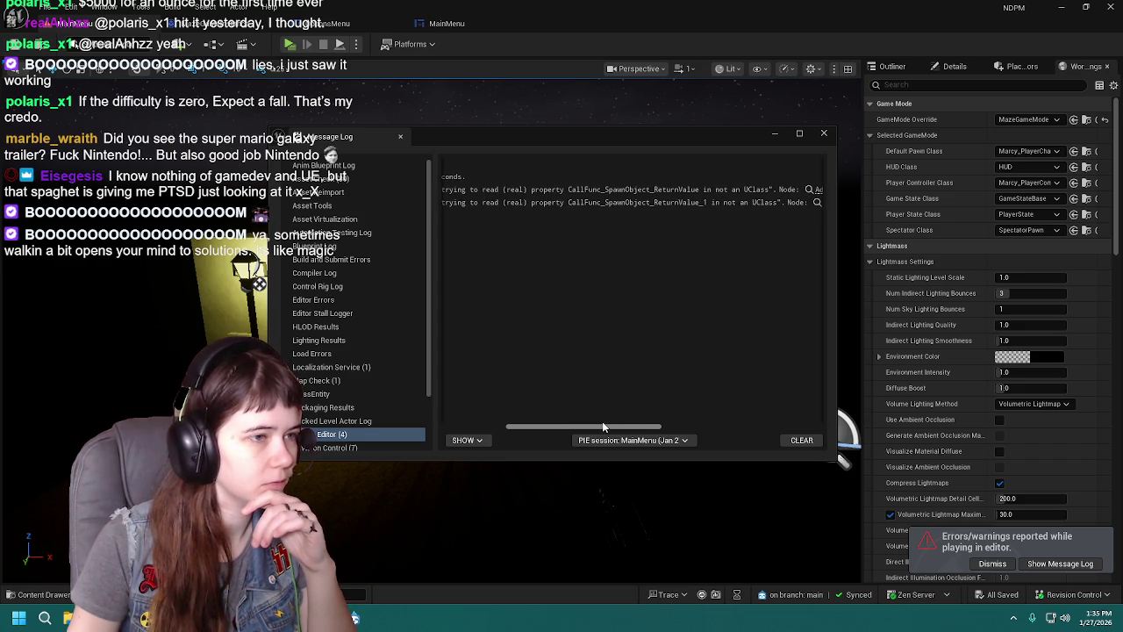
left_click(824, 134)
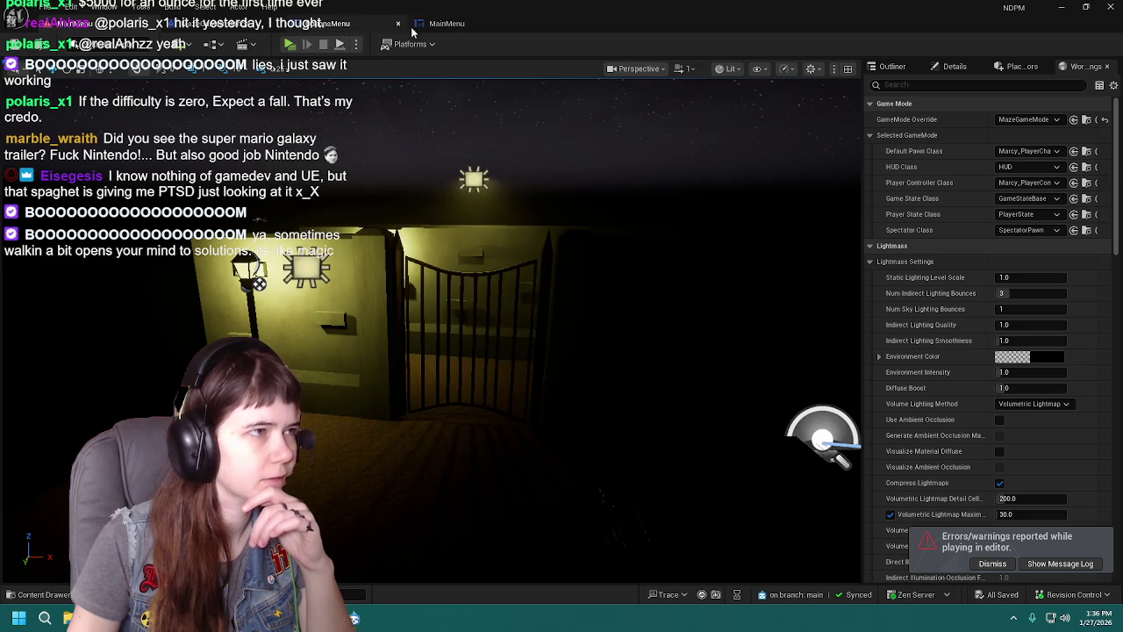
left_click(439, 26)
left_click(206, 23)
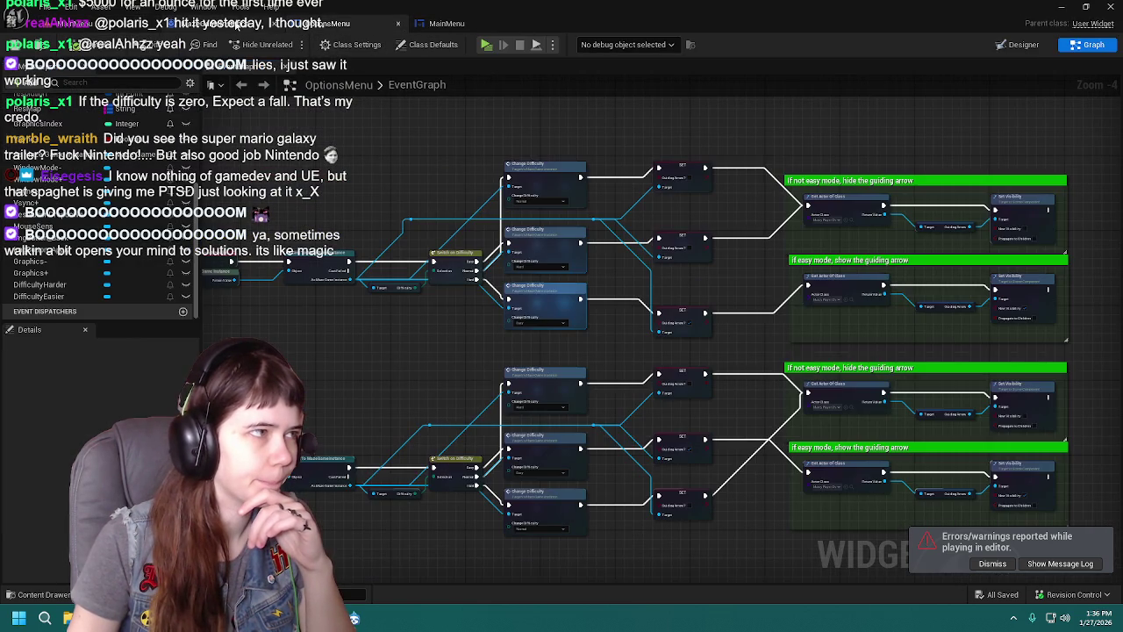
Step: Delete both guiding-arrow comment groups and their nodes from OptionsMenu, then save
left_click(233, 25)
left_click(309, 25)
left_click_drag(729, 155, 605, 128)
left_click_drag(518, 109, 965, 513)
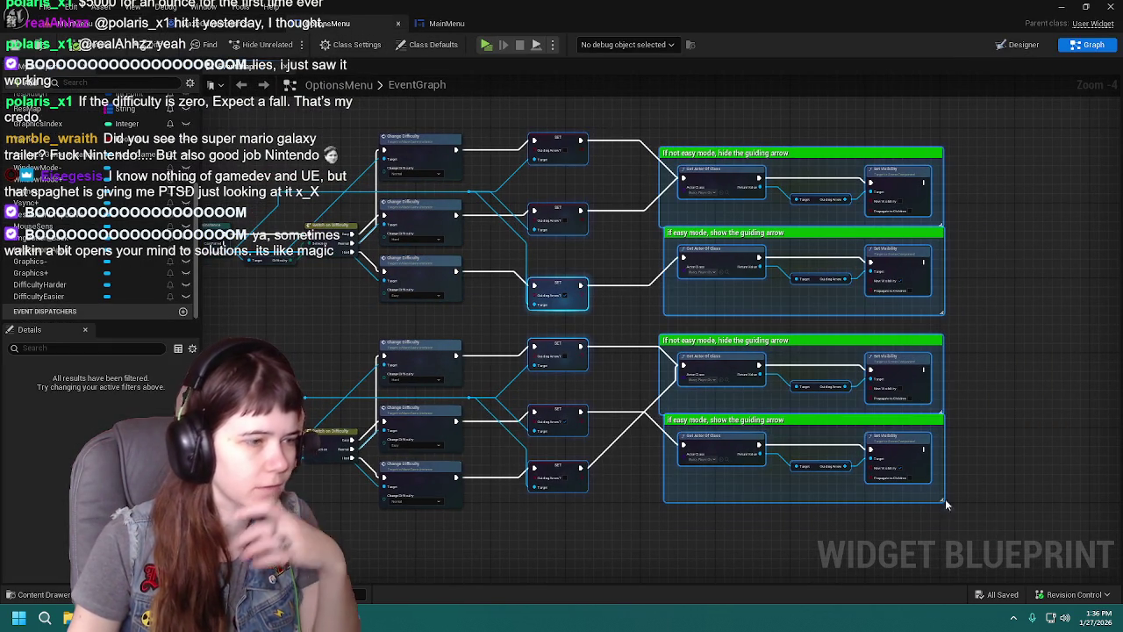
key("Delete")
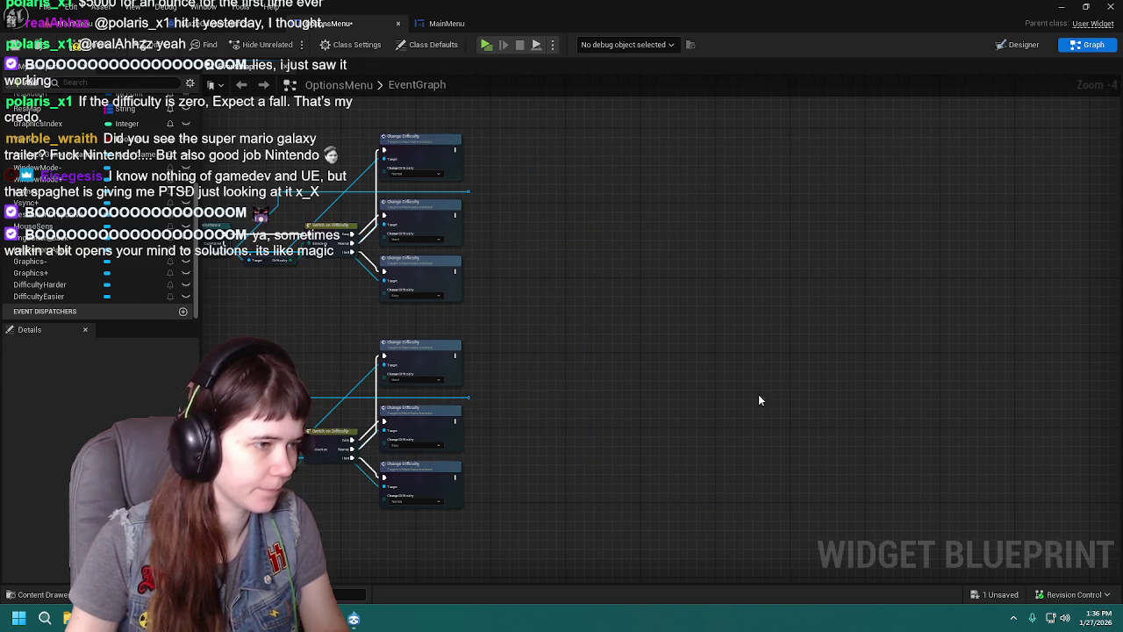
left_click(53, 44)
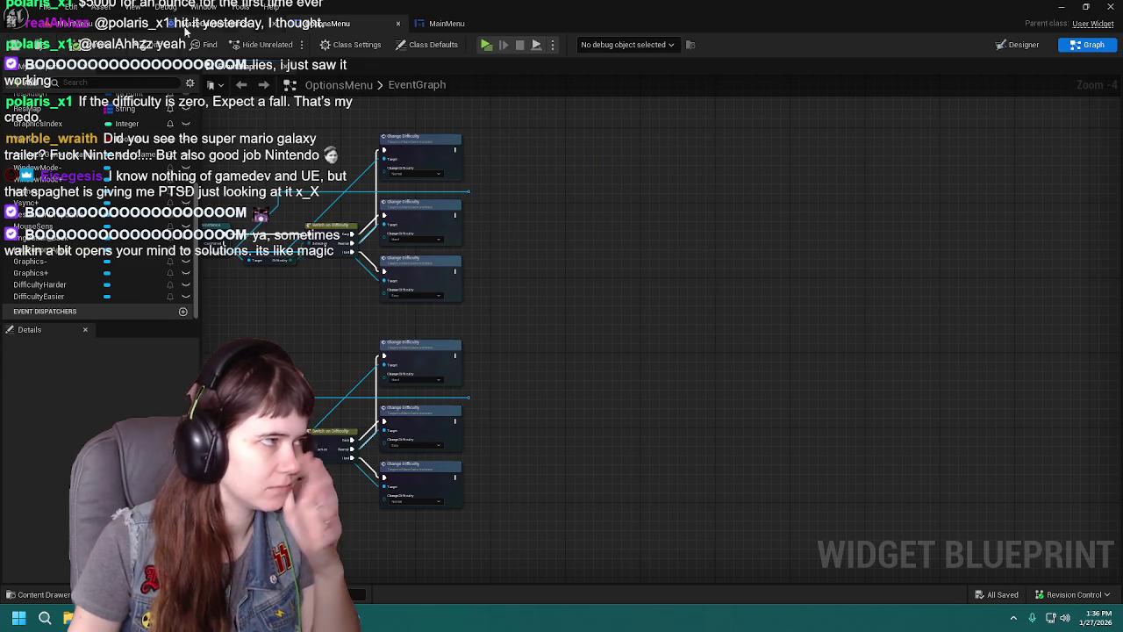
Step: Cycle through MazeGameInstance and MainMenu, then return to the OptionsMenu graph
left_click(71, 23)
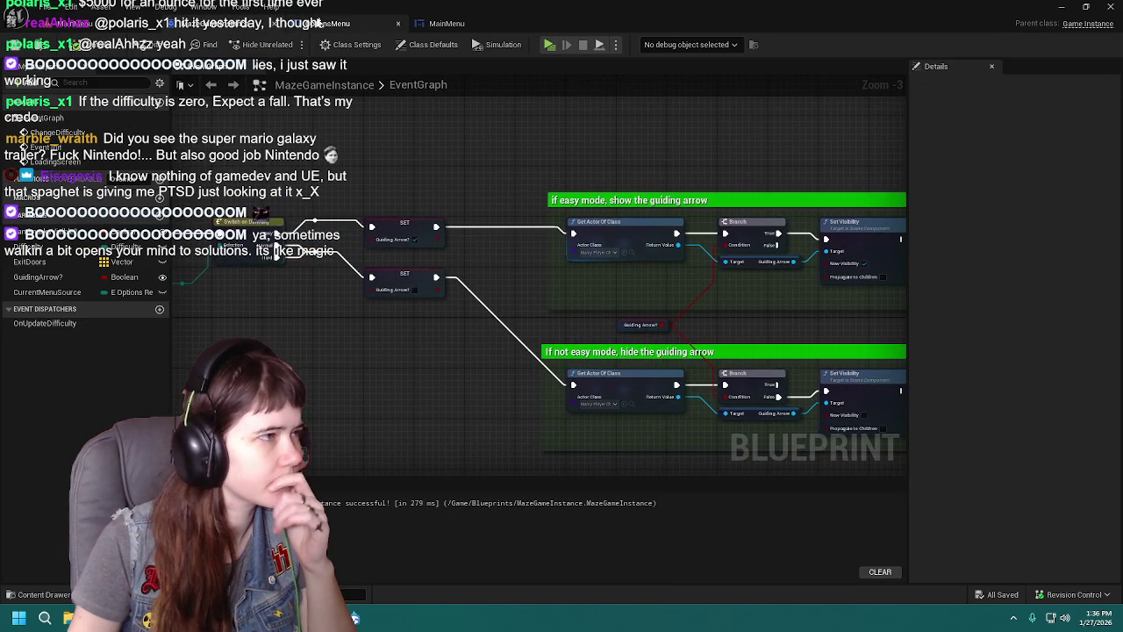
left_click(351, 22)
left_click(447, 23)
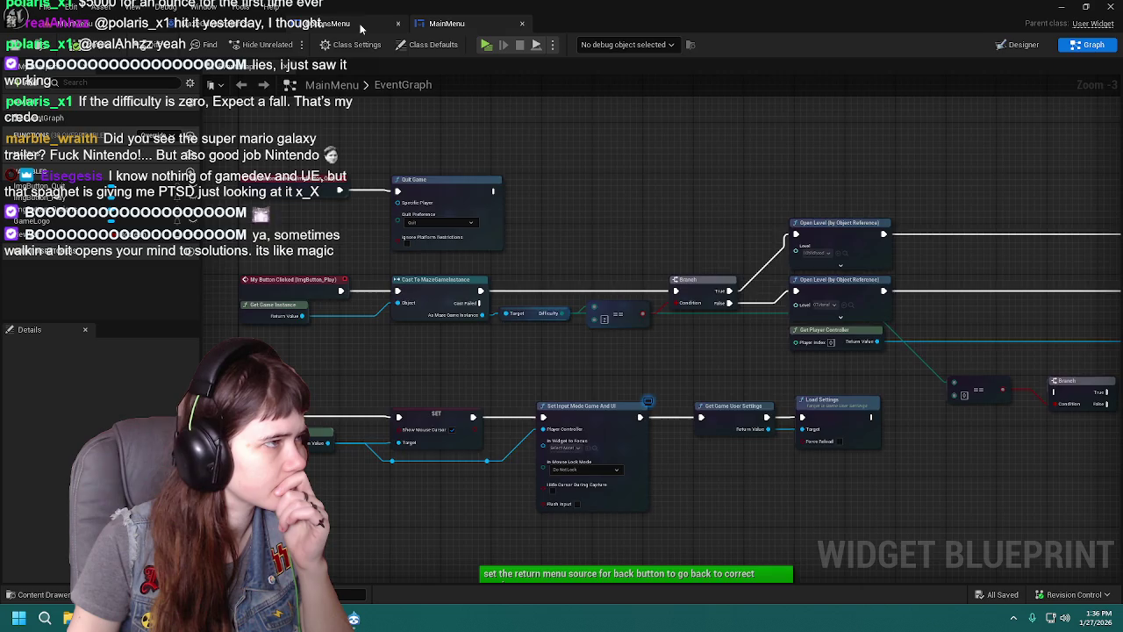
left_click(351, 22)
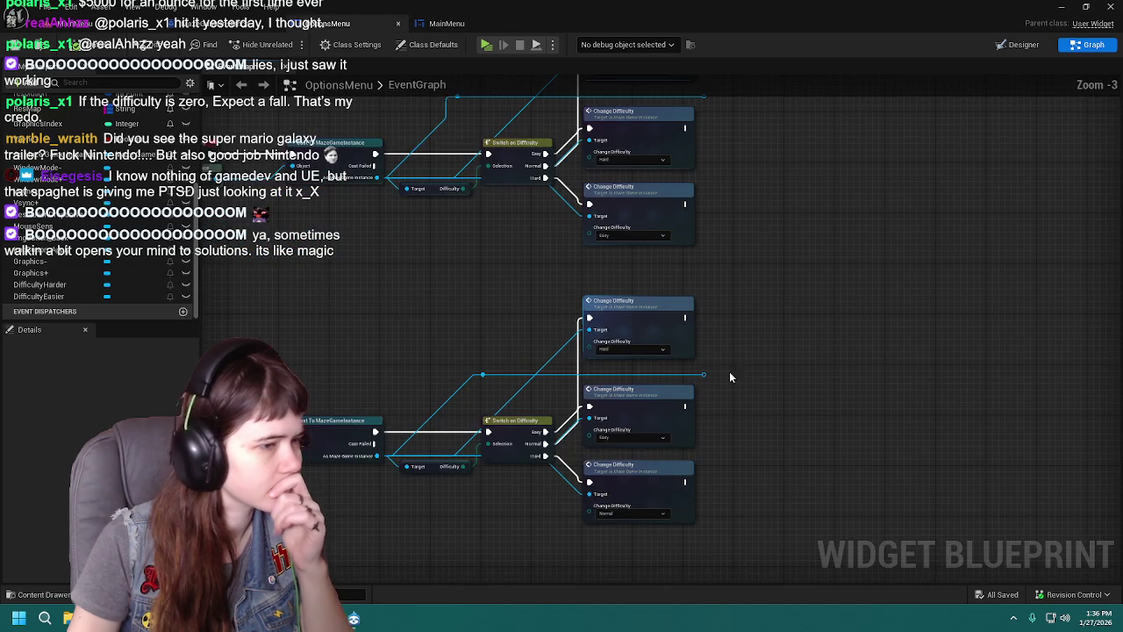
Step: Delete the leftover reroute node in OptionsMenu and save the blueprint
left_click(707, 380)
key("Delete")
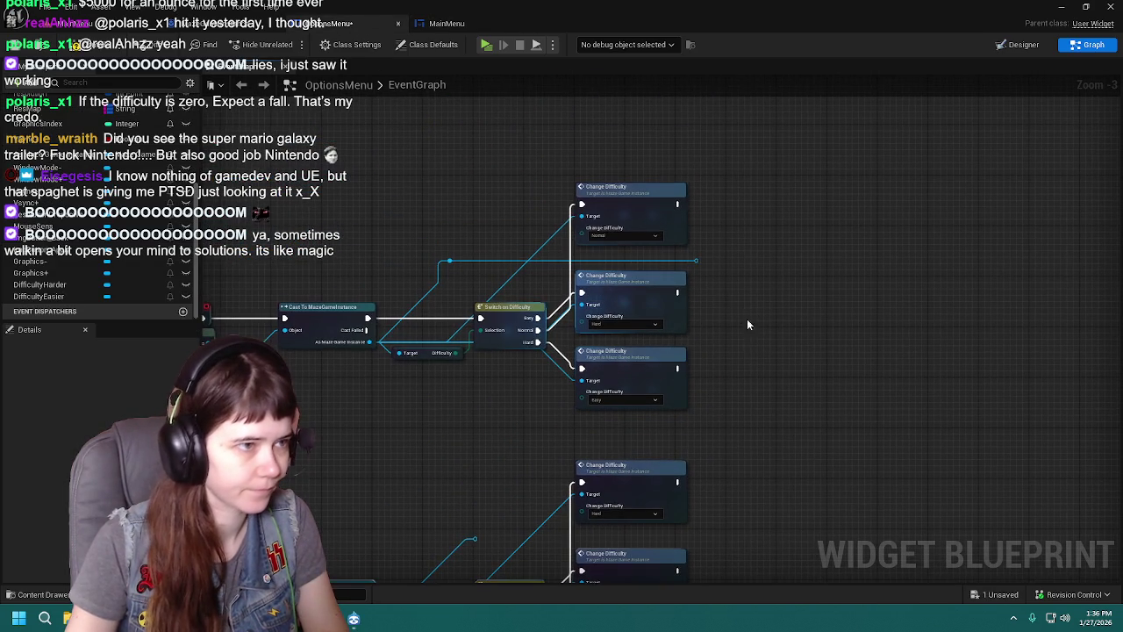
left_click_drag(701, 258, 707, 269)
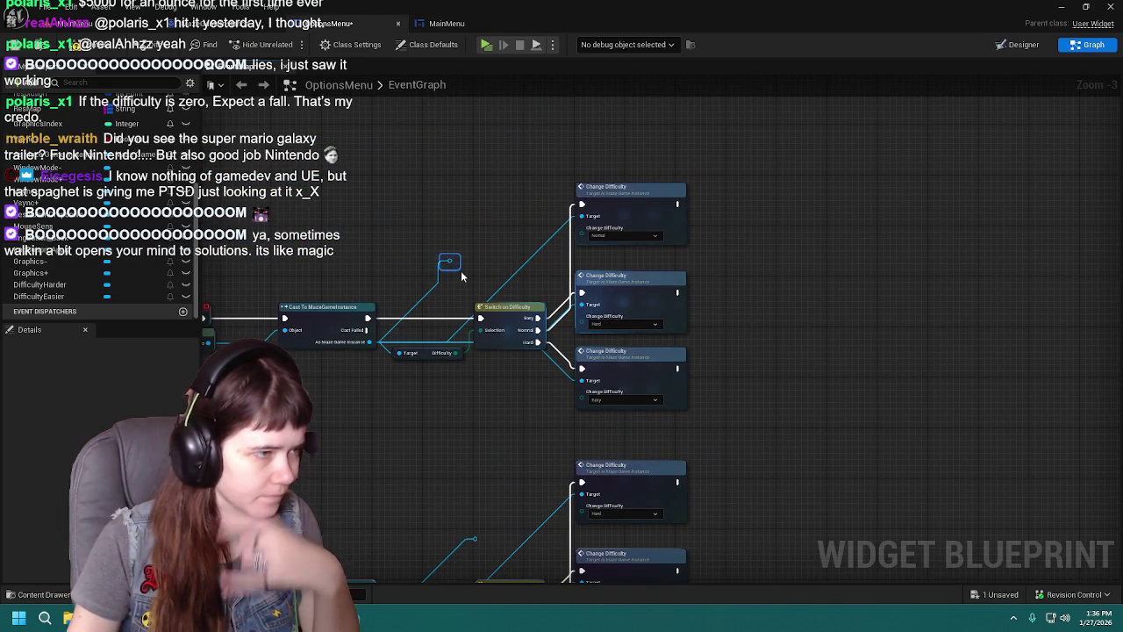
mouse_move(461, 270)
left_mouse_down()
mouse_move(425, 134)
mouse_move(519, 294)
left_mouse_up()
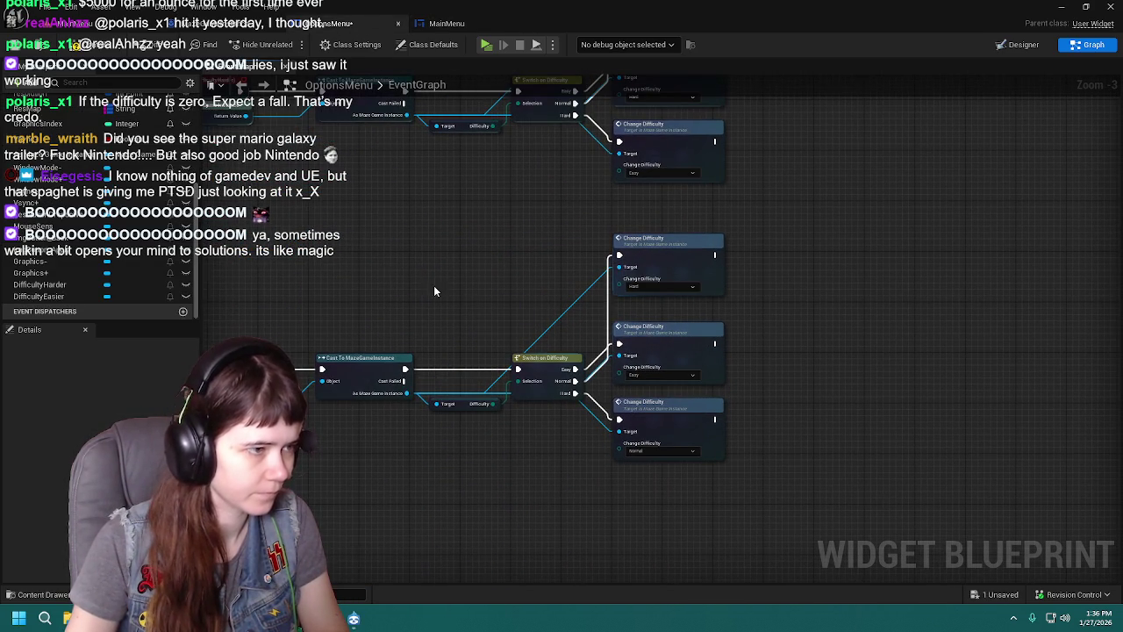
left_click(92, 53)
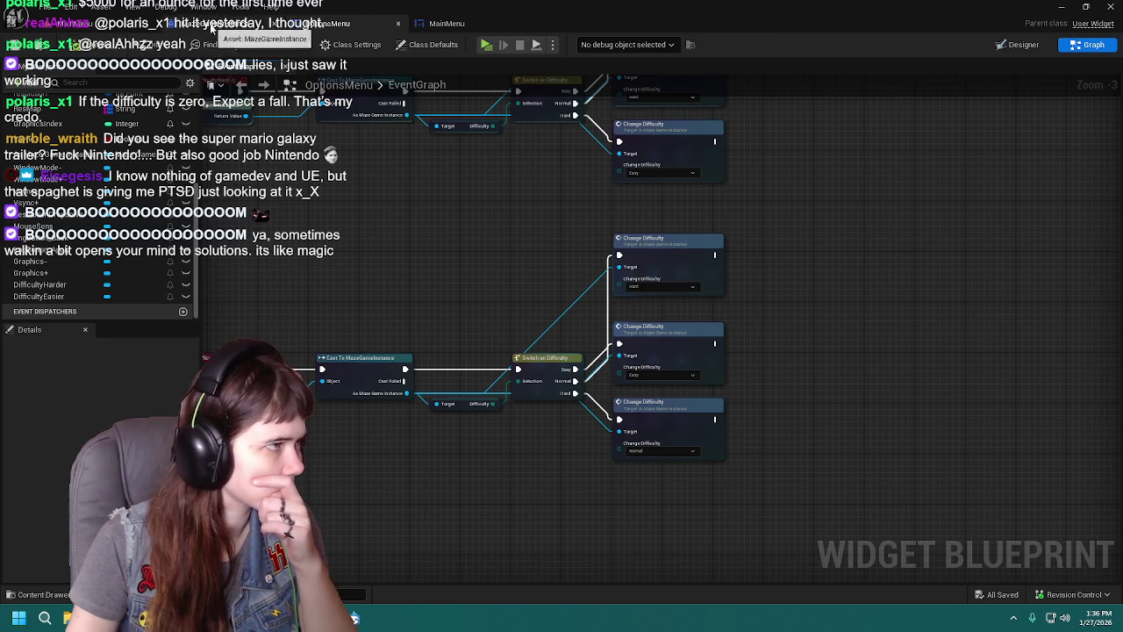
Step: Check another blueprint, then review both OptionsMenu difficulty button chains
left_click(263, 26)
left_click(351, 24)
left_click_drag(411, 198, 563, 321)
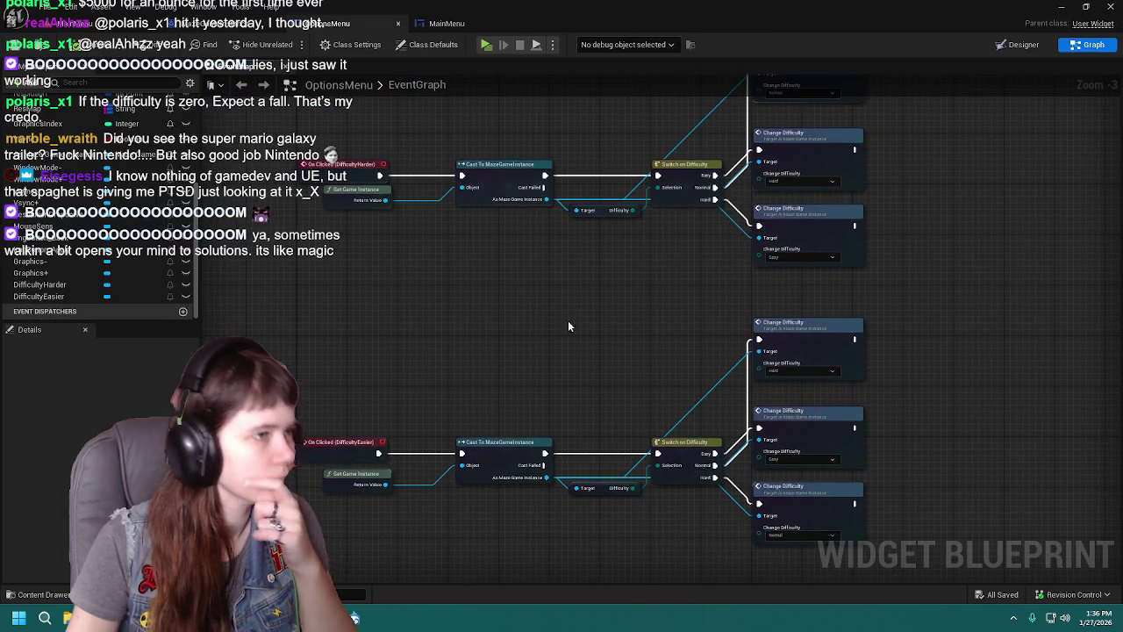
left_click(446, 23)
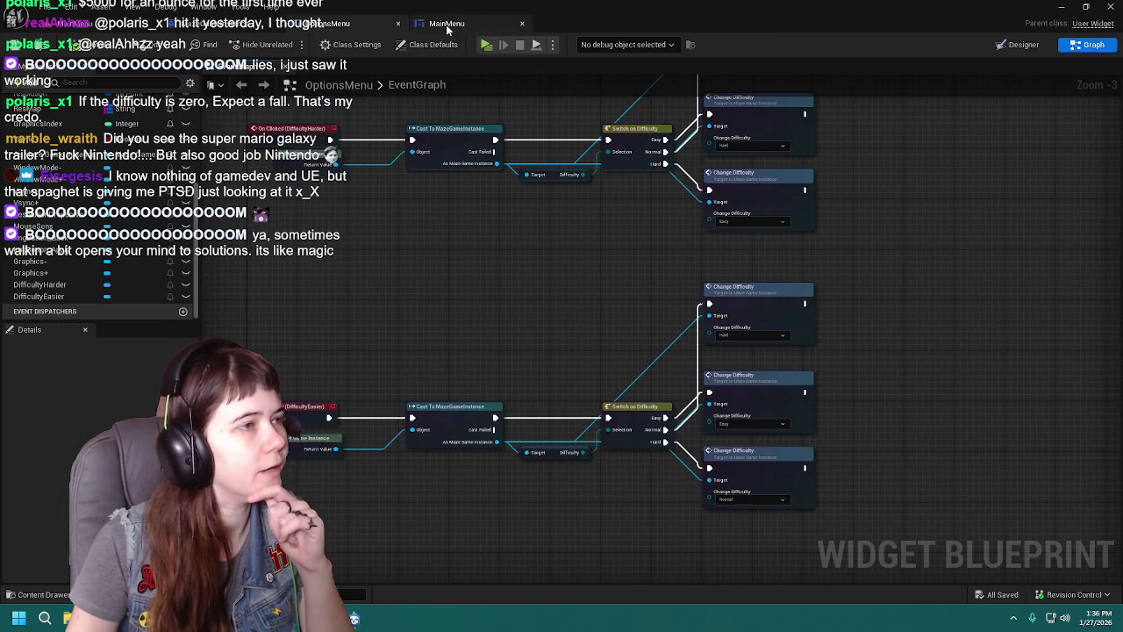
Step: Add a Get Actor Of Class node wired from the Branch's True output
mouse_move(693, 357)
left_mouse_down()
mouse_move(602, 268)
mouse_move(571, 318)
mouse_move(638, 255)
mouse_move(315, 223)
mouse_move(400, 228)
mouse_move(563, 307)
mouse_move(645, 394)
left_mouse_up()
scroll(638, 256, "up", 1)
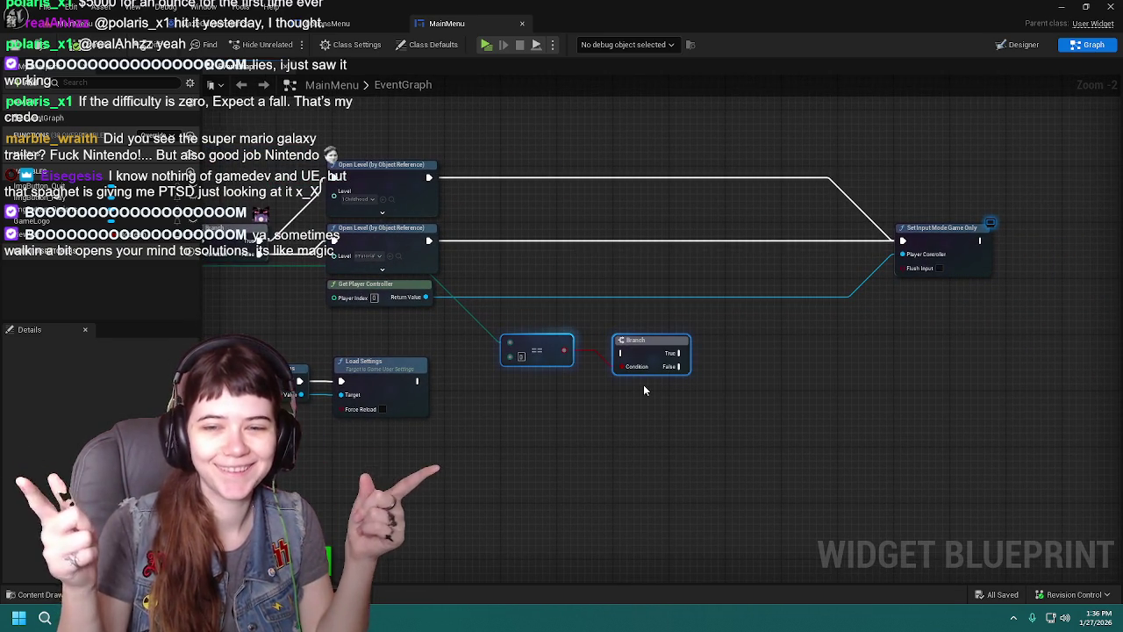
mouse_move(370, 324)
left_mouse_down()
mouse_move(575, 358)
mouse_move(624, 383)
mouse_move(607, 376)
mouse_move(840, 416)
mouse_move(516, 344)
left_mouse_up()
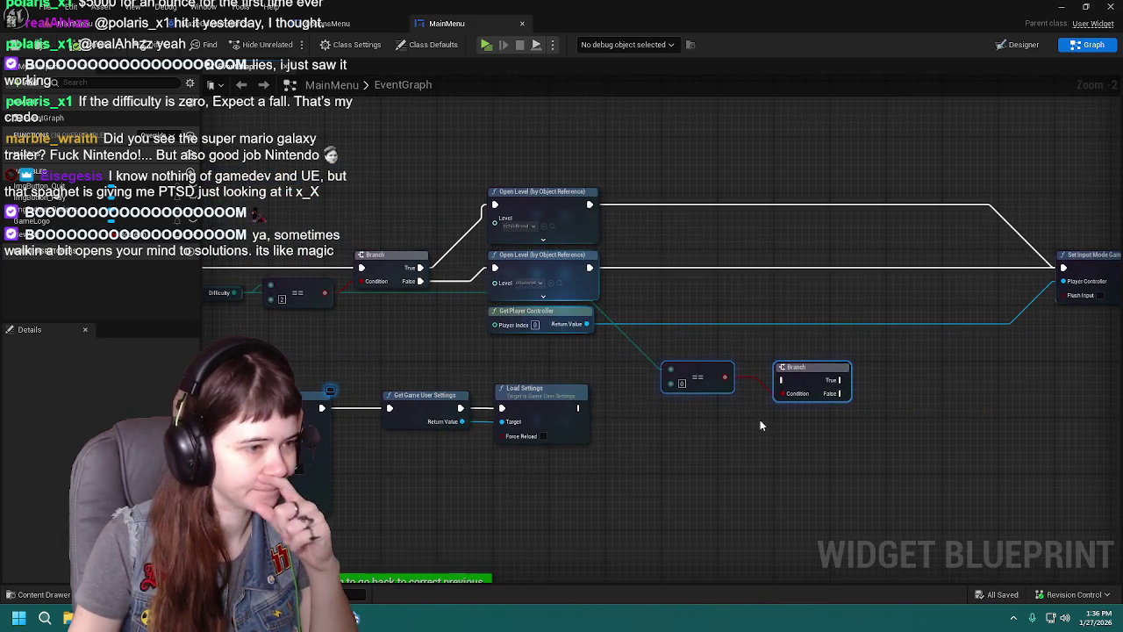
mouse_move(854, 370)
left_mouse_down()
mouse_move(682, 366)
mouse_move(746, 382)
left_mouse_up()
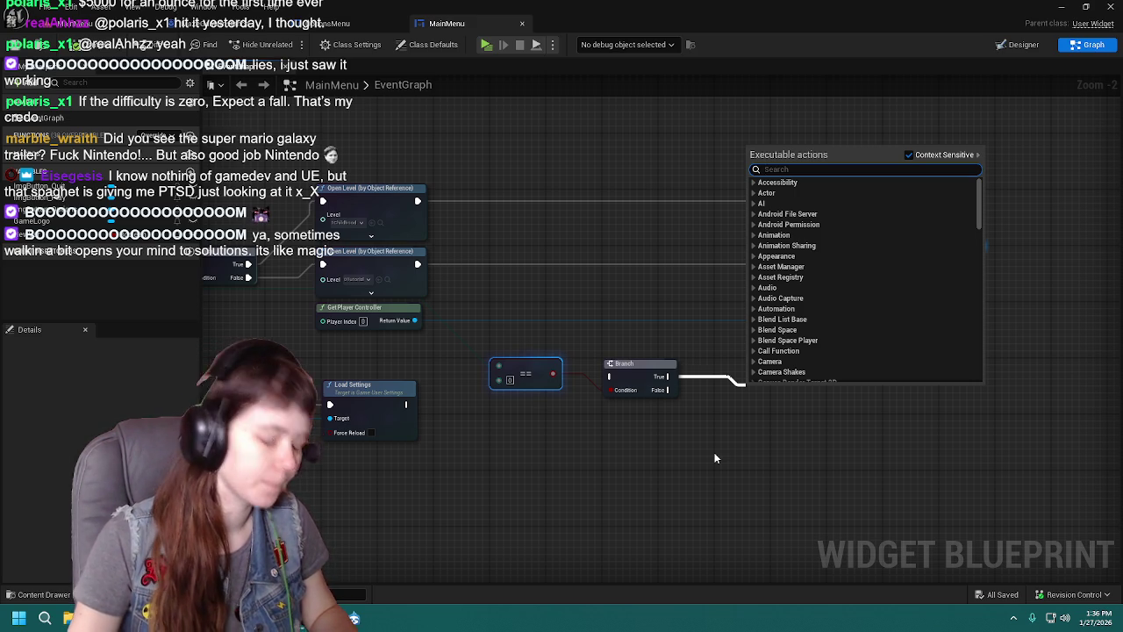
type("get acot or")
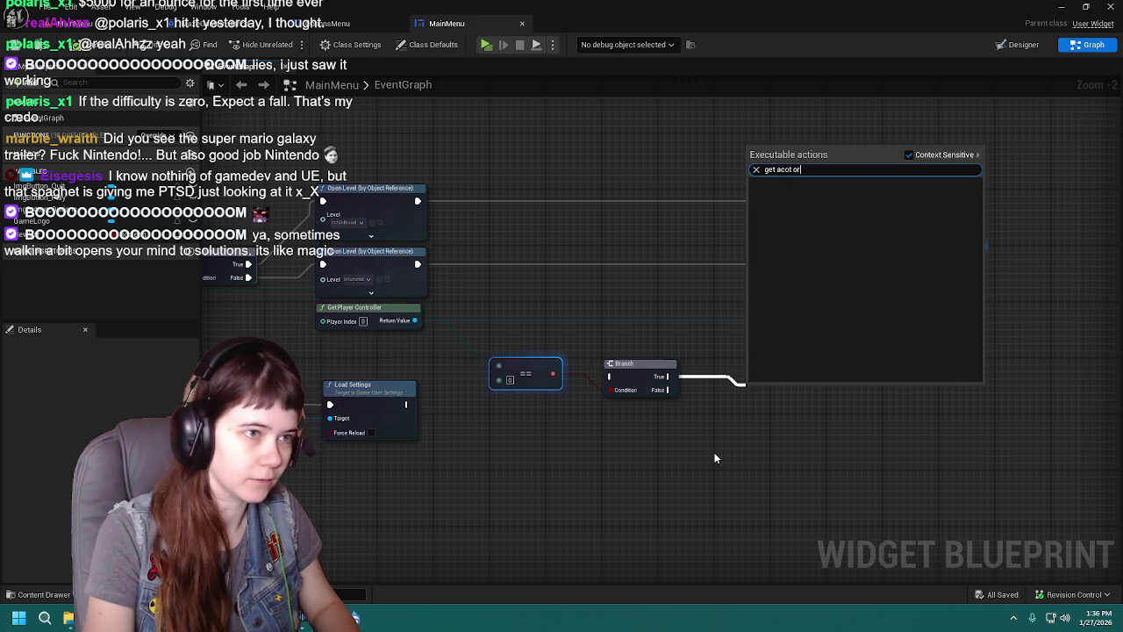
key("BackSpace")
key("BackSpace")
type("toir")
key("BackSpace")
key("BackSpace")
type("r of class")
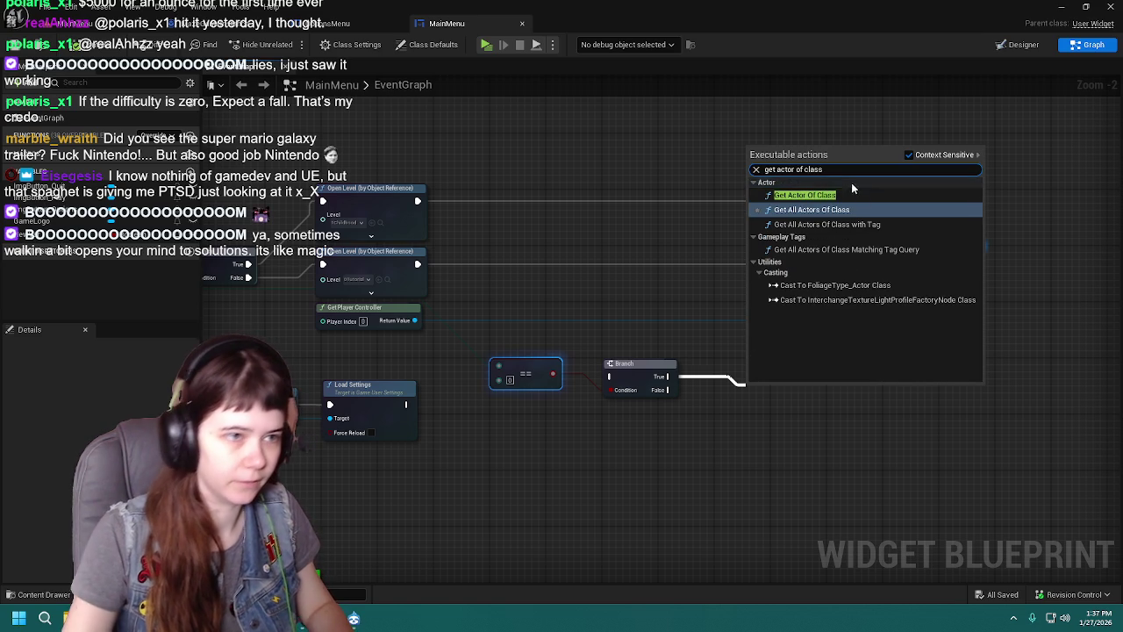
left_click(856, 193)
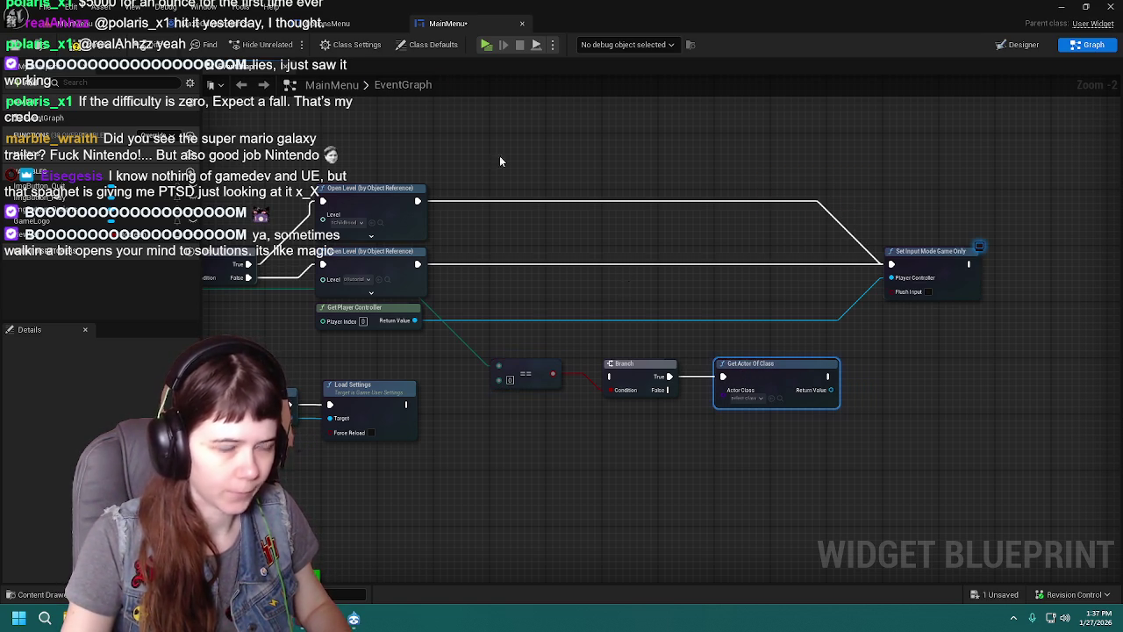
Step: Save MainMenu and search the Actor Class list for 'mar'
key("ctrl+s")
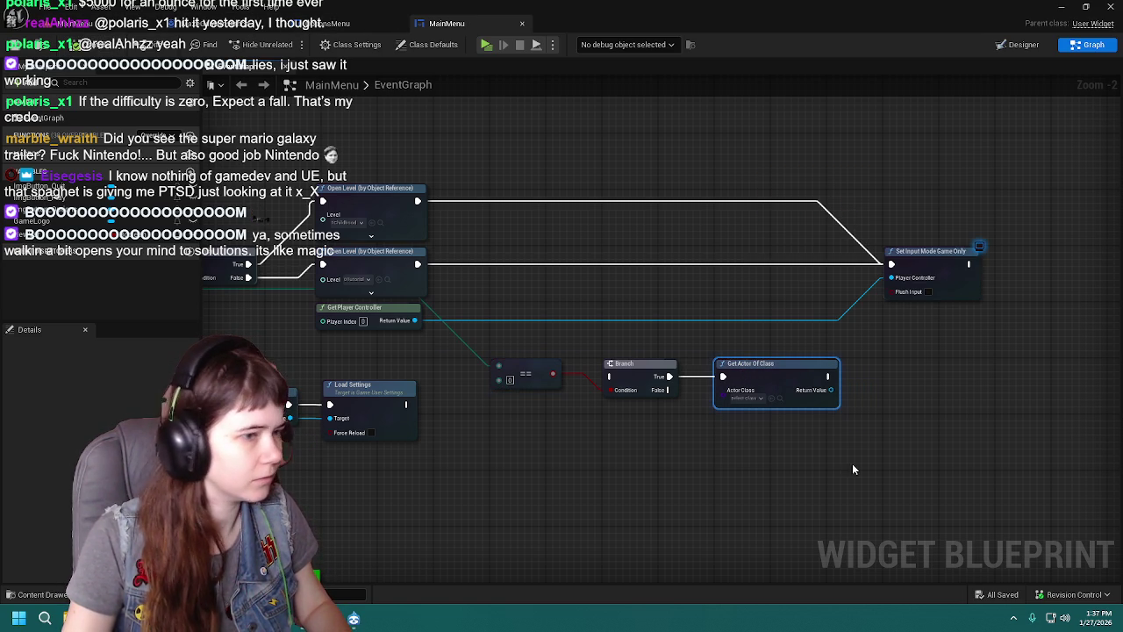
left_click(747, 398)
type("marcy")
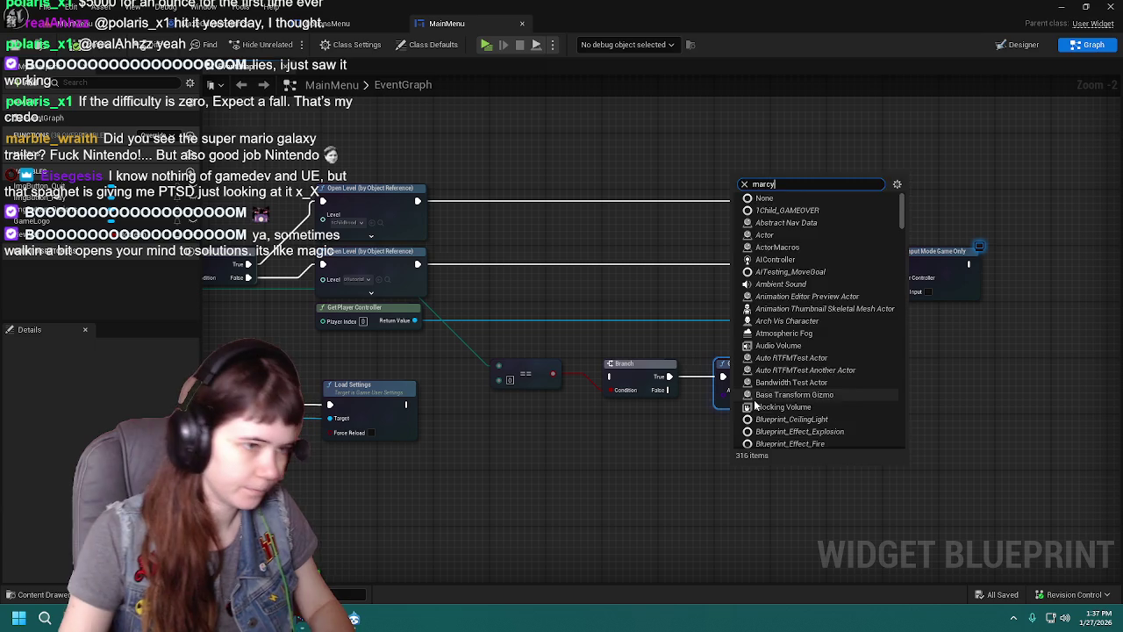
key("Escape")
key("ctrl+space")
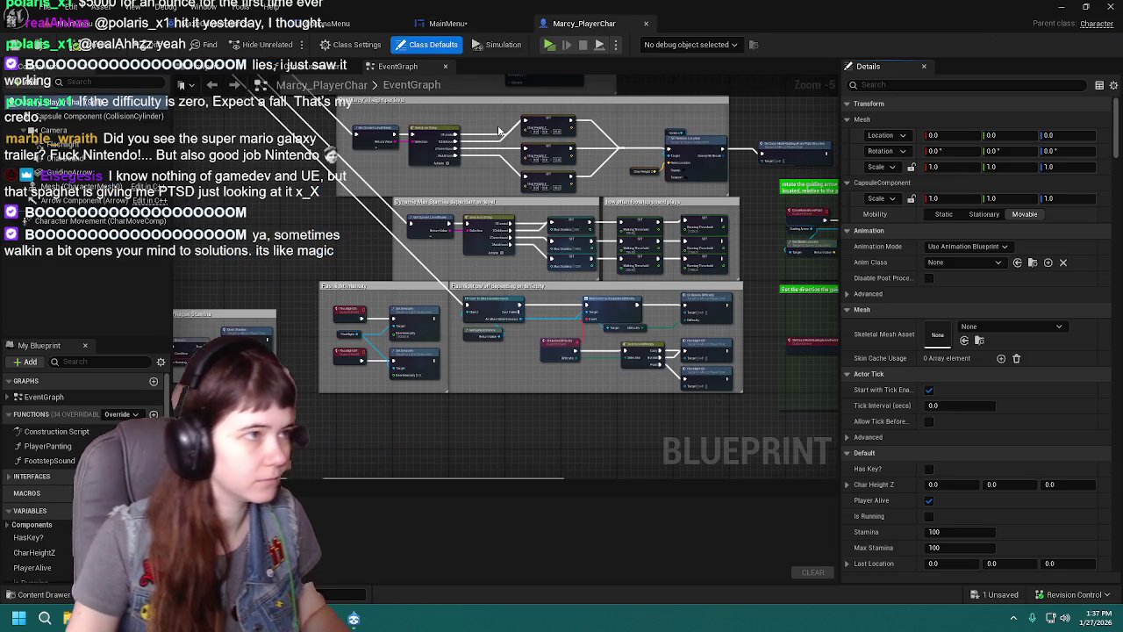
Step: Browse Marcy_PlayerChar's guiding-arrow rotation, stamina and flashlight blocks, then return to MainMenu
scroll(441, 294, "up", 2)
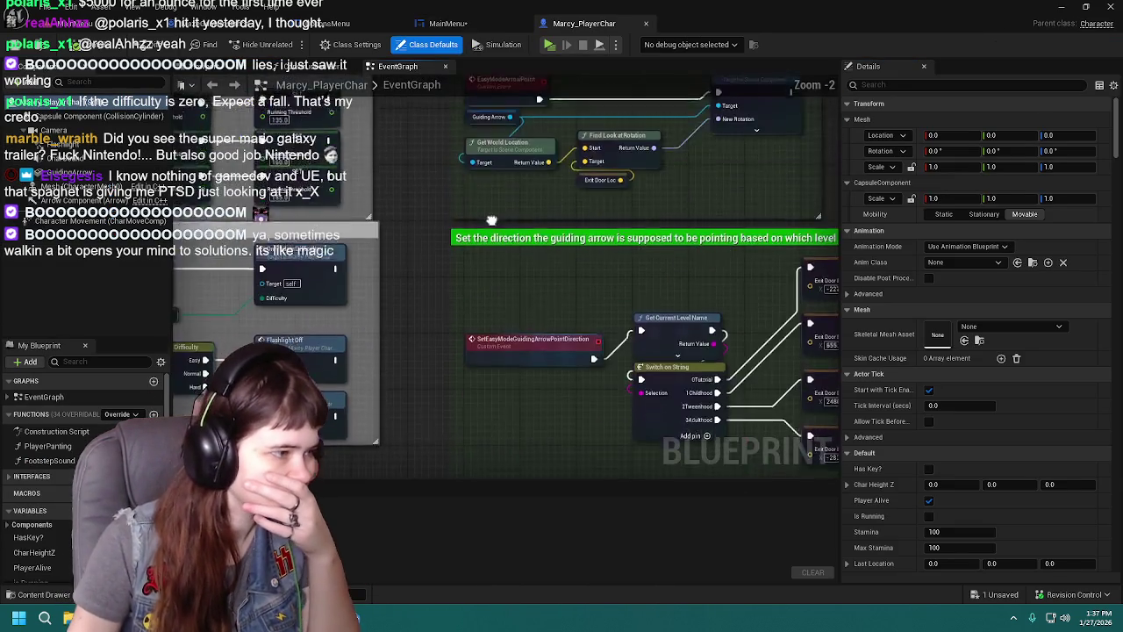
left_click_drag(506, 205, 516, 299)
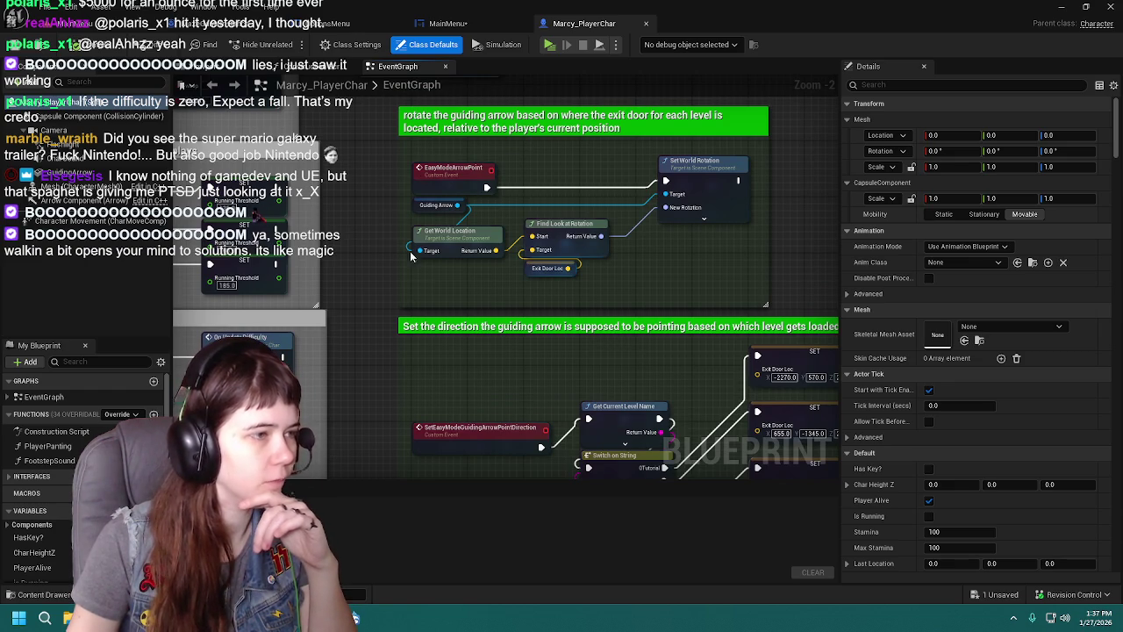
scroll(341, 299, "down", 2)
left_click_drag(441, 279, 704, 279)
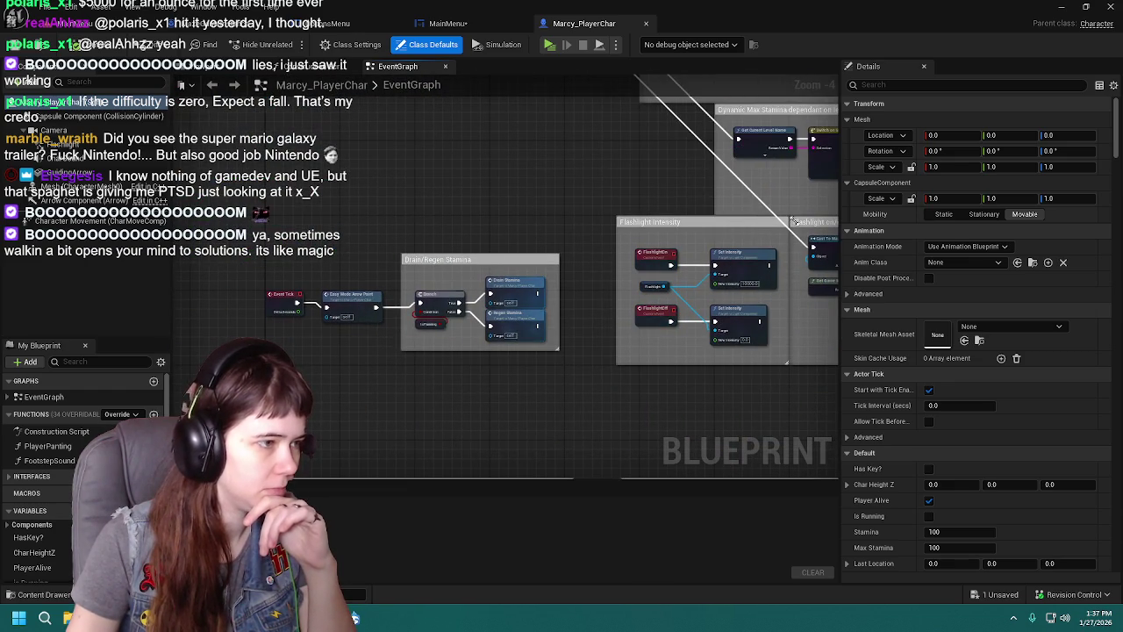
left_click_drag(617, 222, 364, 331)
scroll(364, 332, "up", 1)
scroll(363, 331, "down", 3)
scroll(469, 316, "up", 3)
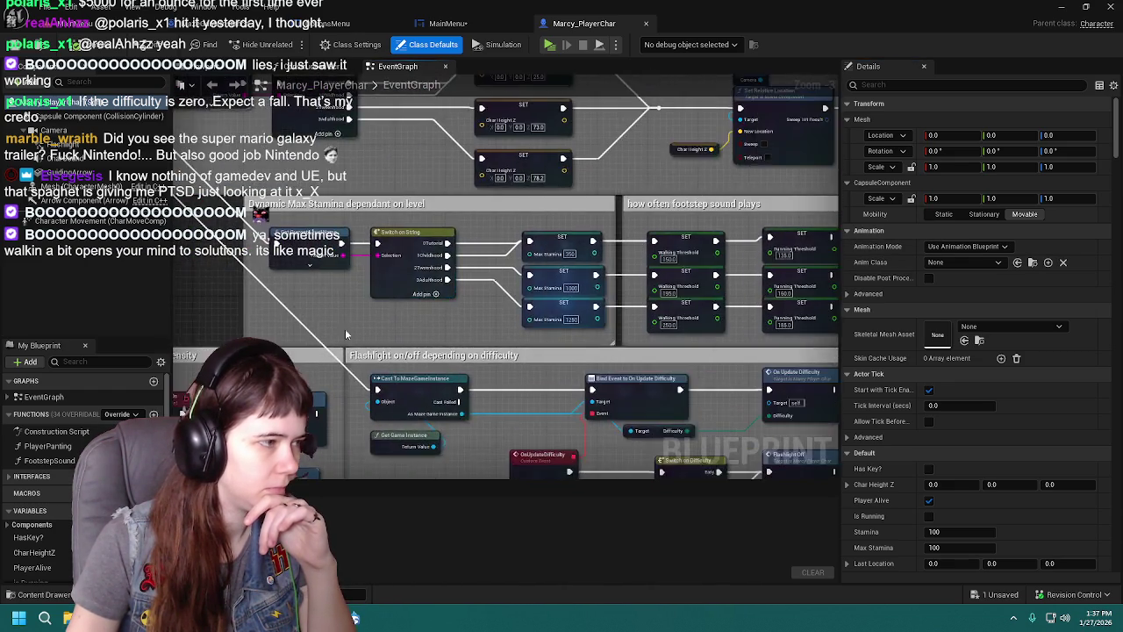
left_click_drag(742, 311, 240, 299)
mouse_move(532, 232)
left_mouse_down()
mouse_move(435, 285)
mouse_move(523, 270)
mouse_move(610, 283)
mouse_move(386, 255)
left_mouse_up()
left_click(446, 24)
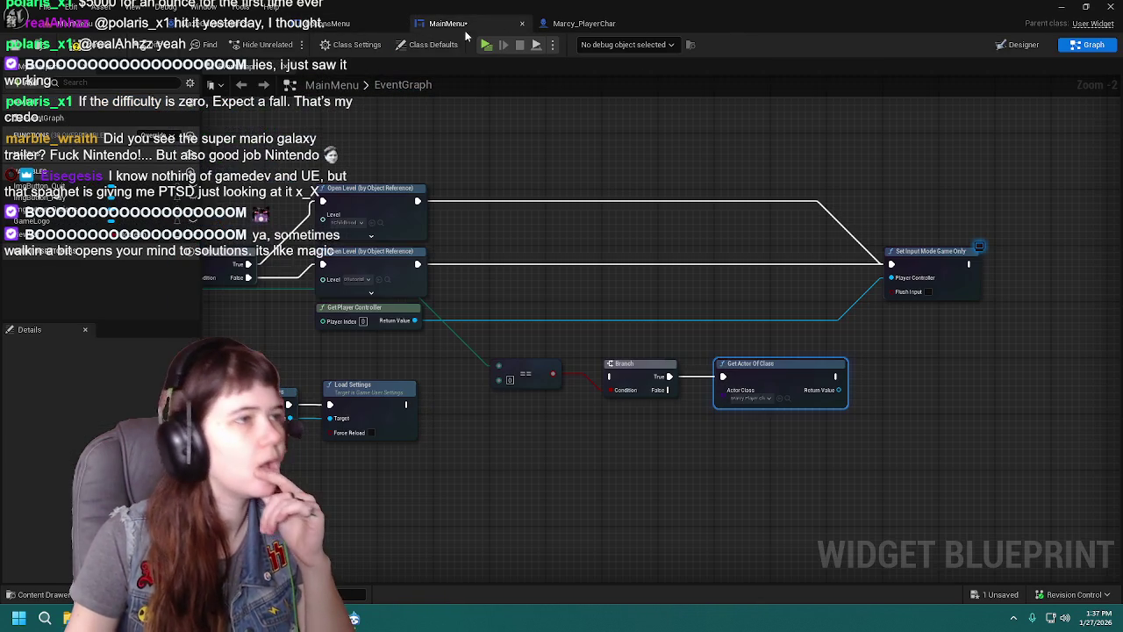
mouse_move(751, 220)
left_mouse_down()
mouse_move(607, 256)
mouse_move(589, 281)
mouse_move(724, 267)
left_mouse_up()
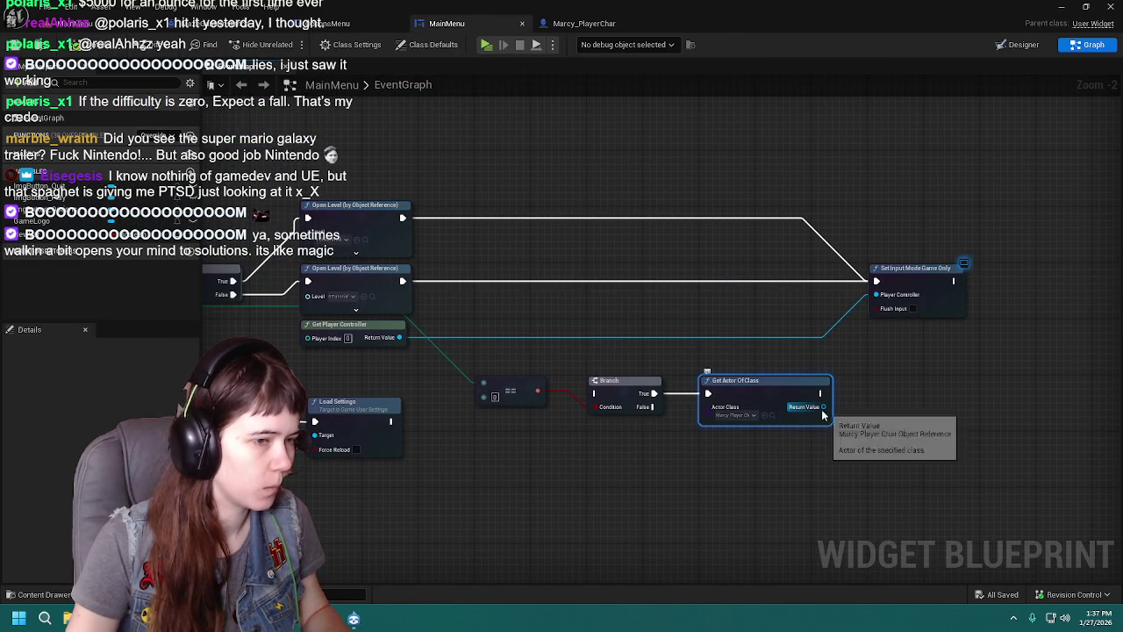
left_click_drag(823, 407, 897, 404)
type("easy mode")
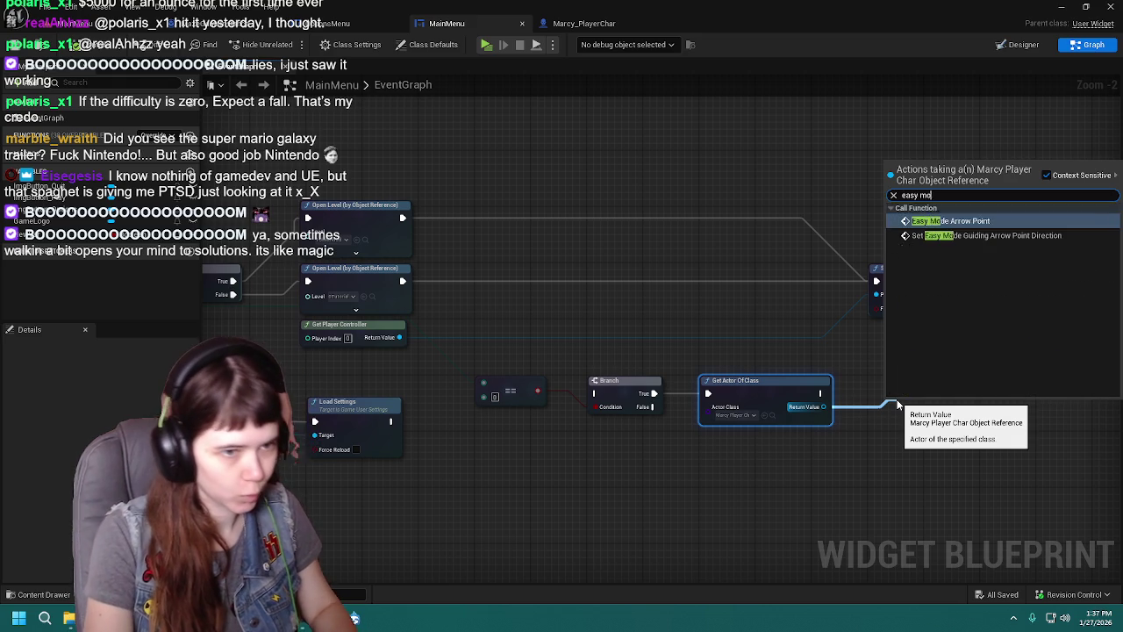
key("Return")
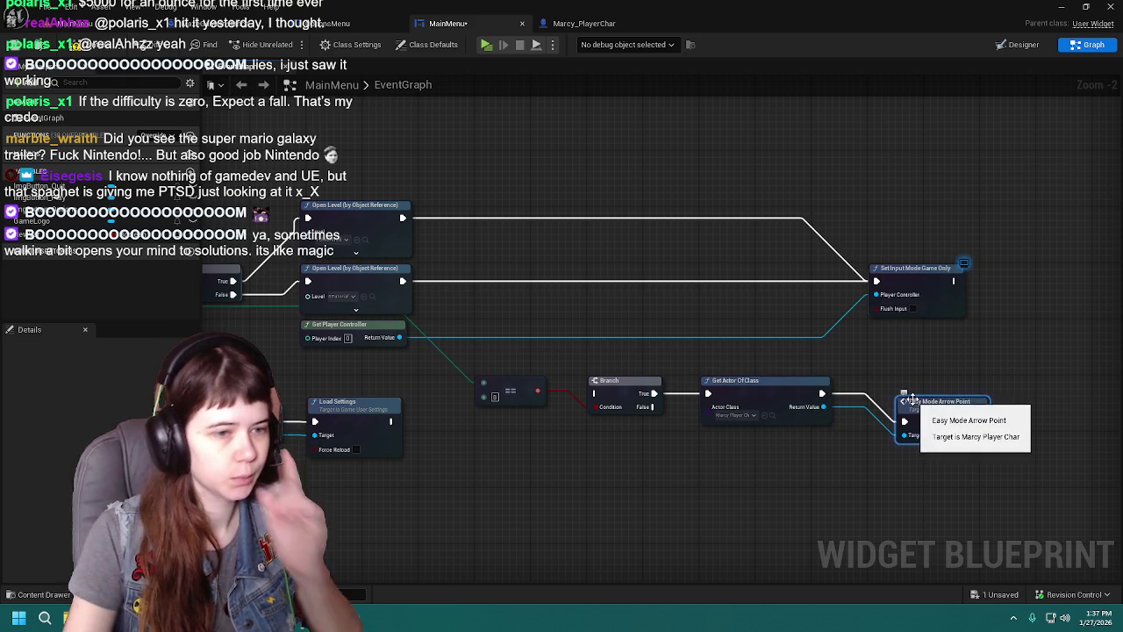
left_click_drag(927, 397, 900, 382)
mouse_move(827, 358)
left_mouse_down()
mouse_move(745, 363)
mouse_move(790, 362)
left_mouse_up()
mouse_move(479, 366)
left_mouse_down()
mouse_move(667, 360)
mouse_move(392, 330)
left_mouse_up()
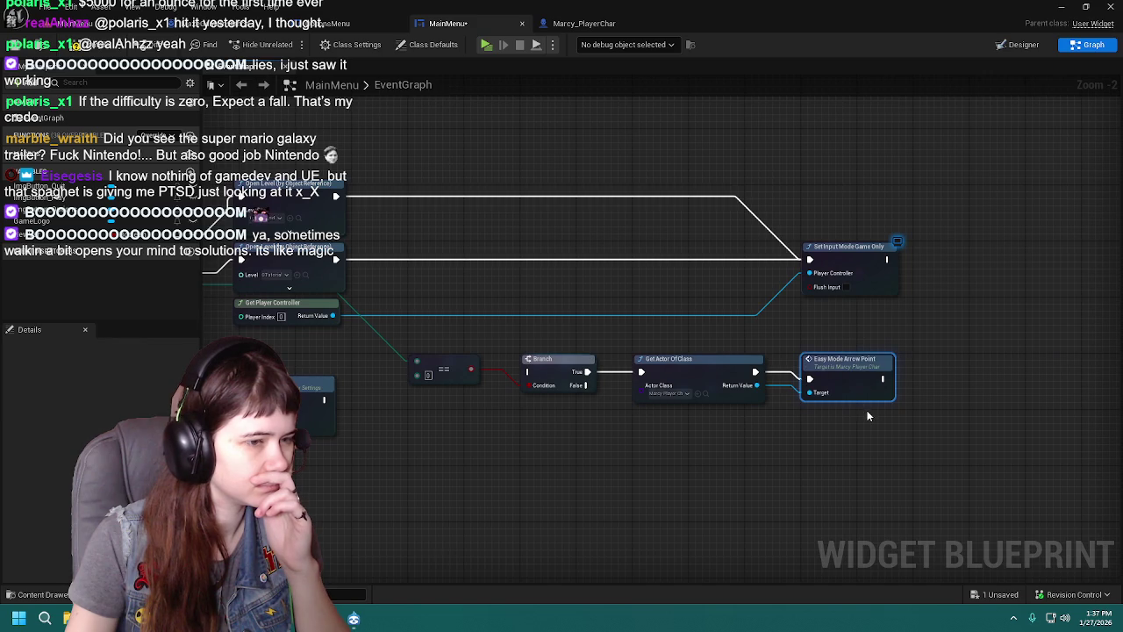
key("Delete")
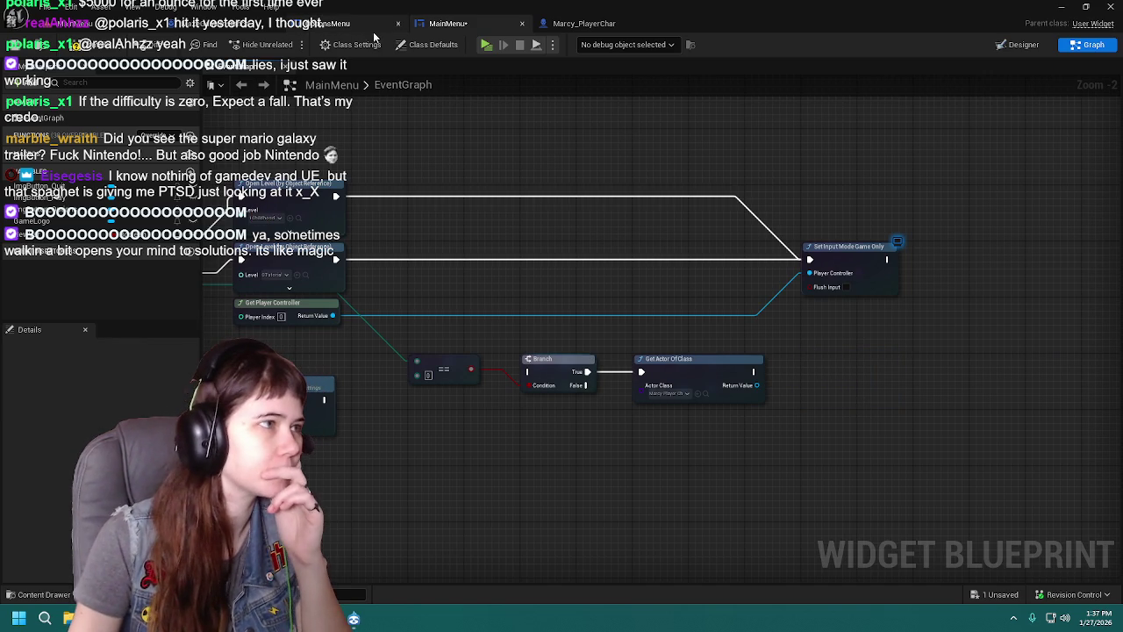
left_click(579, 25)
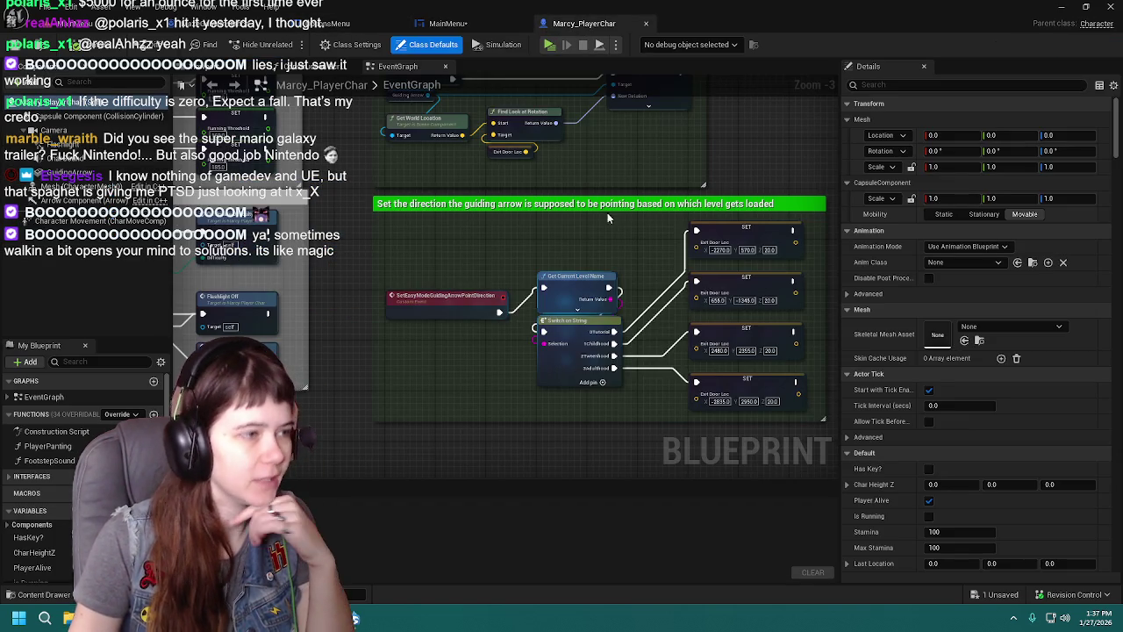
Step: After scrolling Marcy_PlayerChar, save MainMenu and open the MazeGameInstance graph
scroll(603, 237, "down", 1)
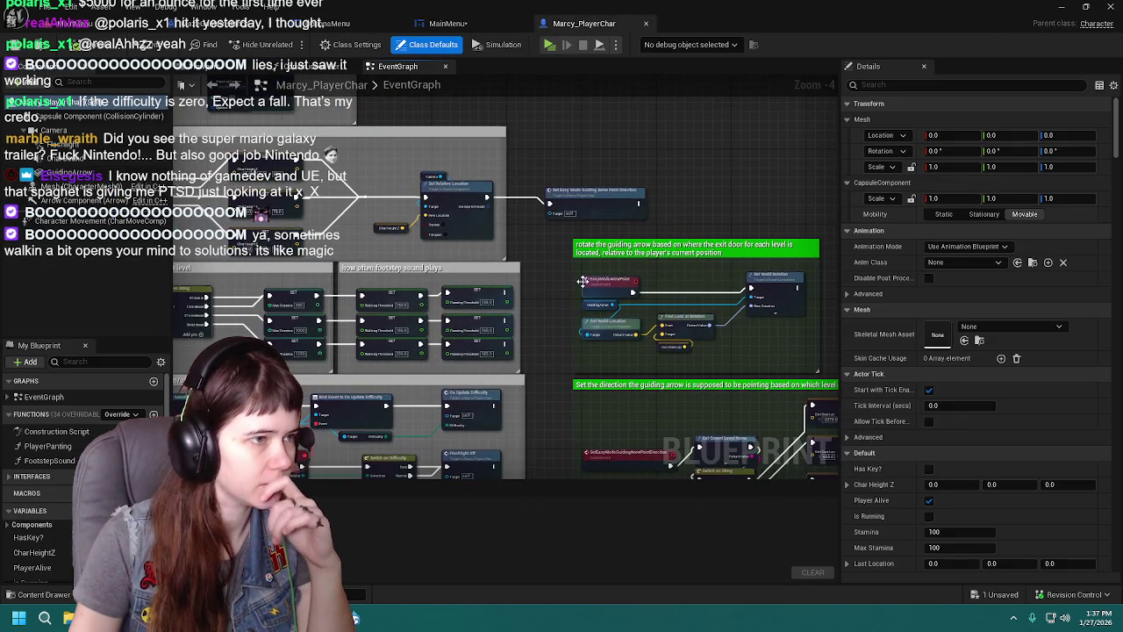
scroll(676, 285, "up", 2)
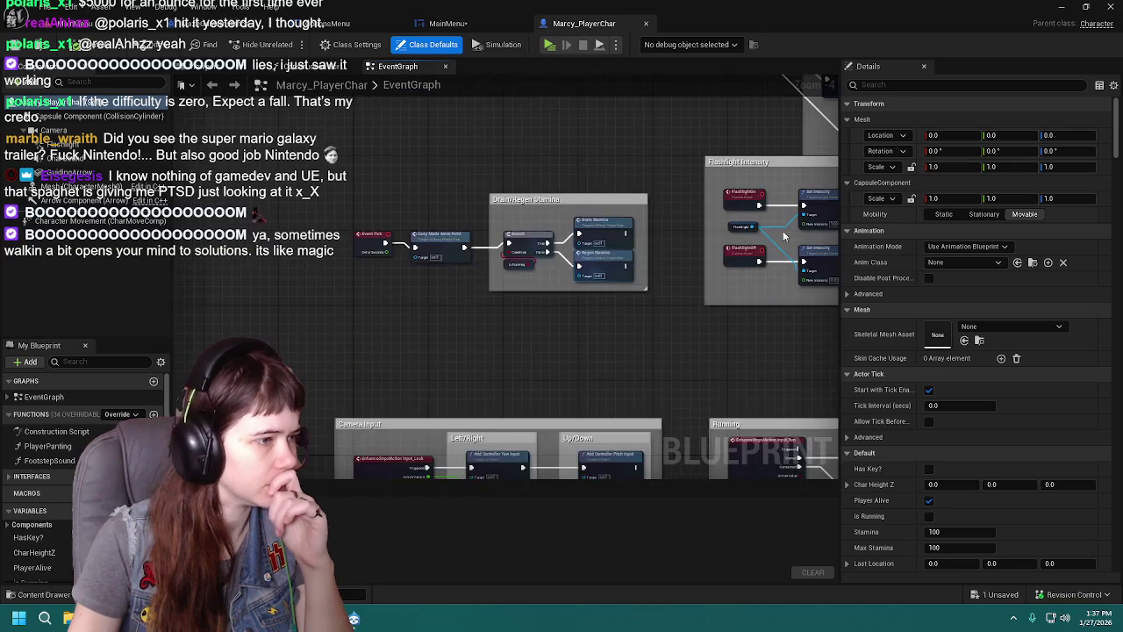
scroll(676, 285, "down", 2)
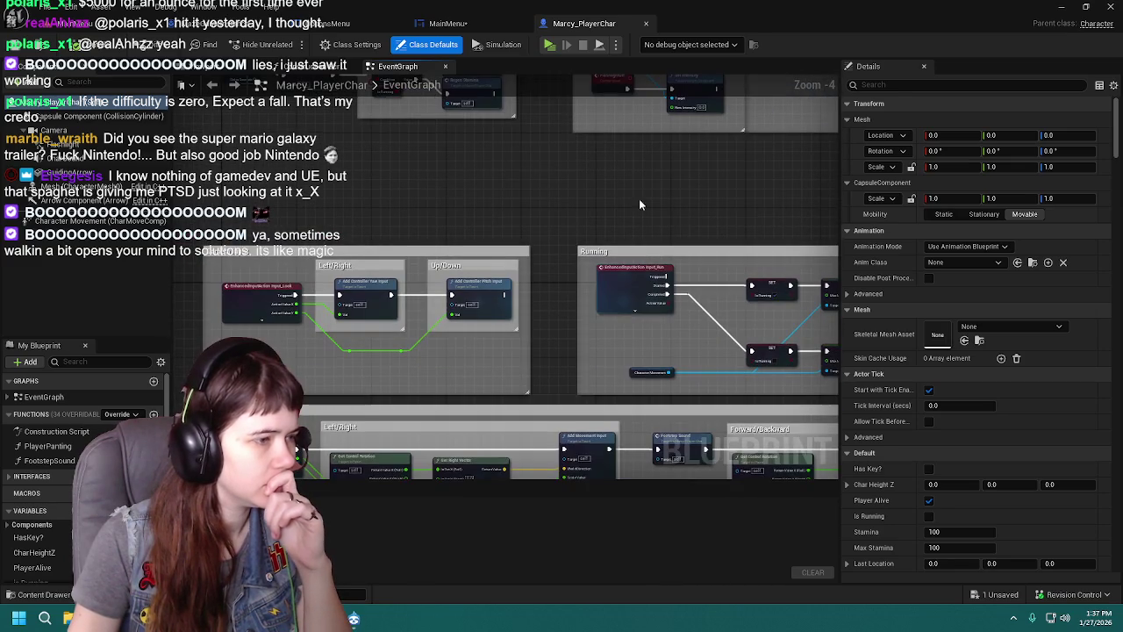
scroll(551, 272, "down", 2)
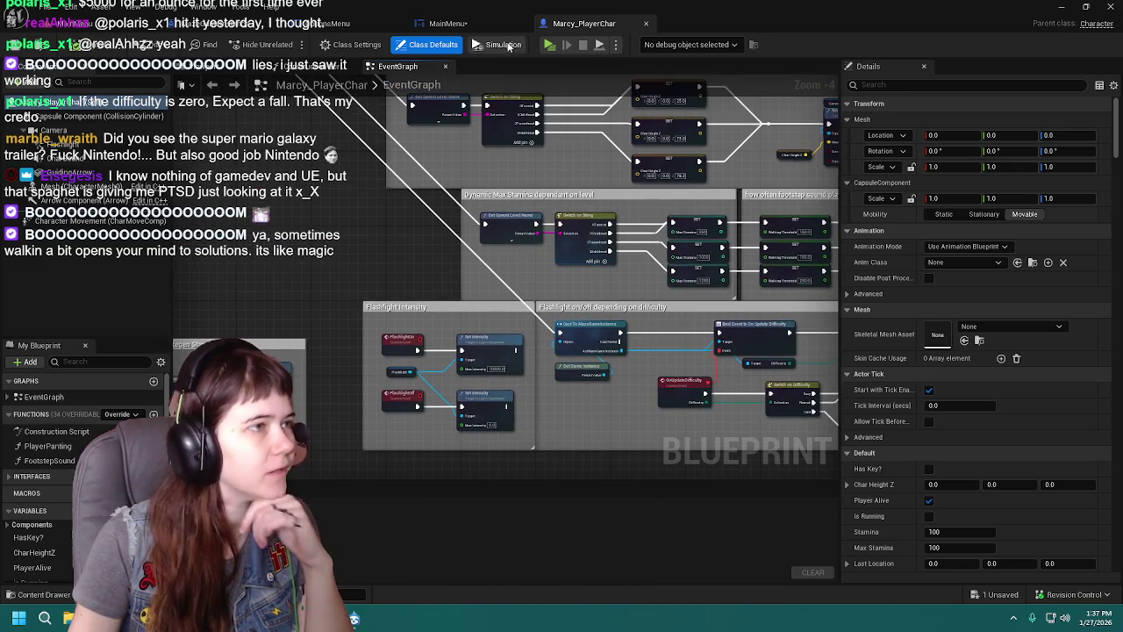
left_click(469, 25)
left_click(42, 54)
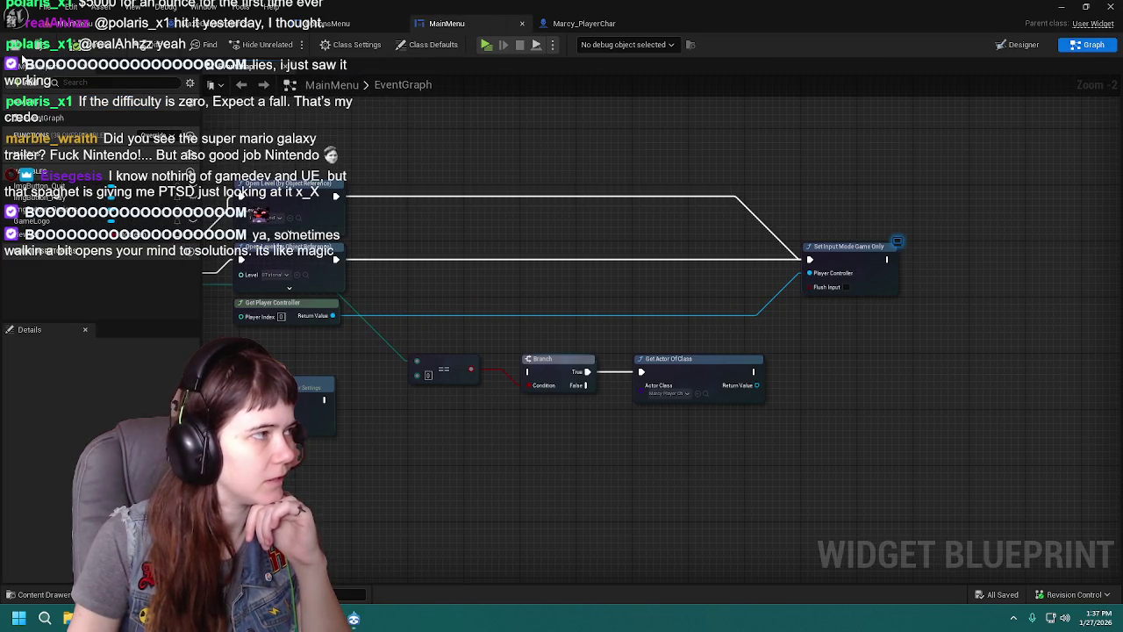
left_click(221, 25)
Step: Place a Custom Event node in empty space above the easy-mode guiding-arrow comment
mouse_move(618, 304)
left_mouse_down()
mouse_move(360, 255)
mouse_move(729, 202)
mouse_move(682, 294)
left_mouse_up()
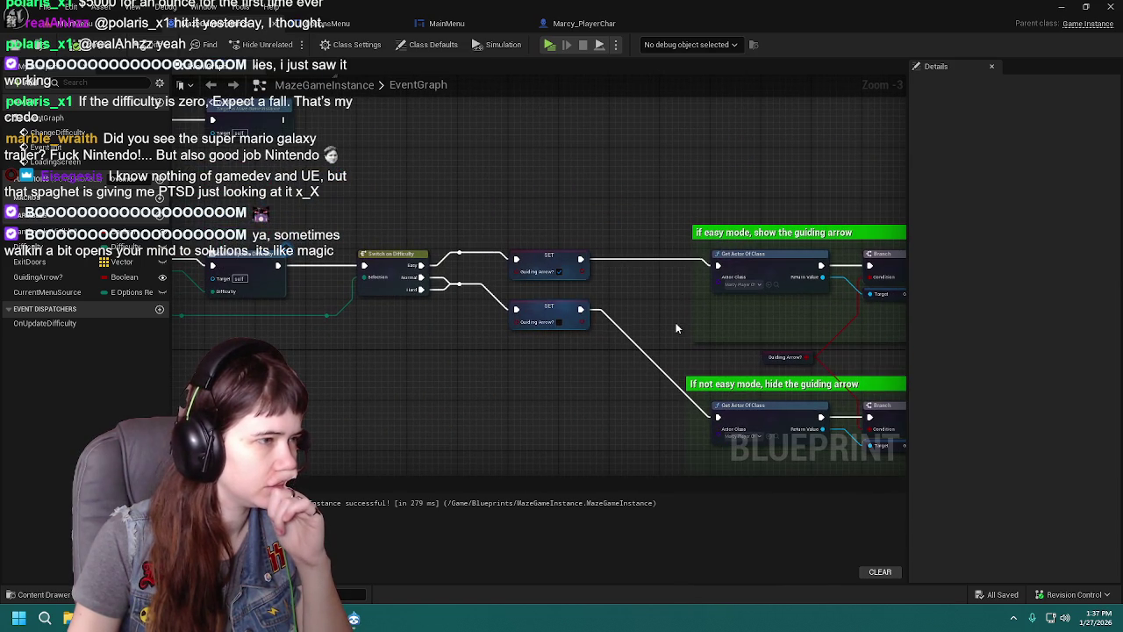
left_click_drag(620, 207, 583, 291)
left_click_drag(626, 261, 481, 233)
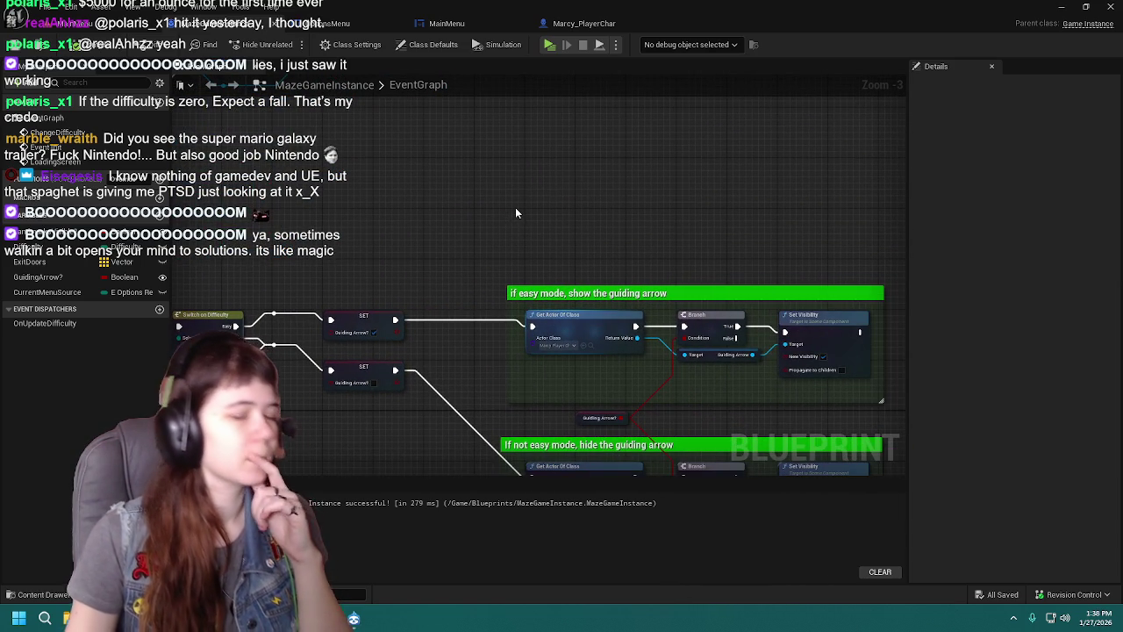
right_click(516, 212)
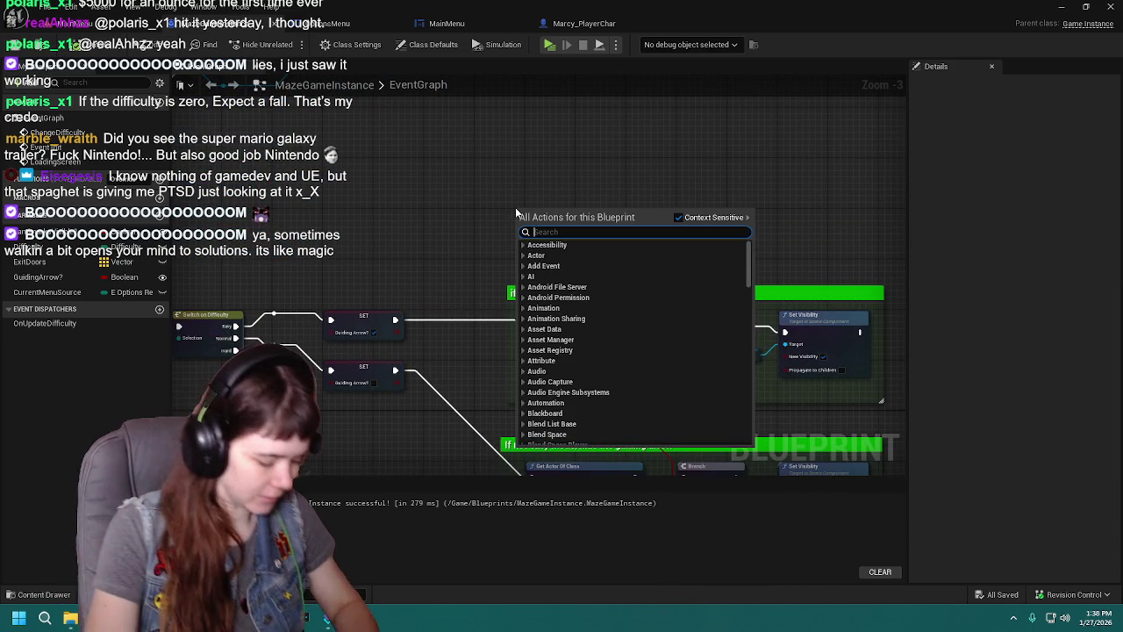
type("custom event")
key("Return")
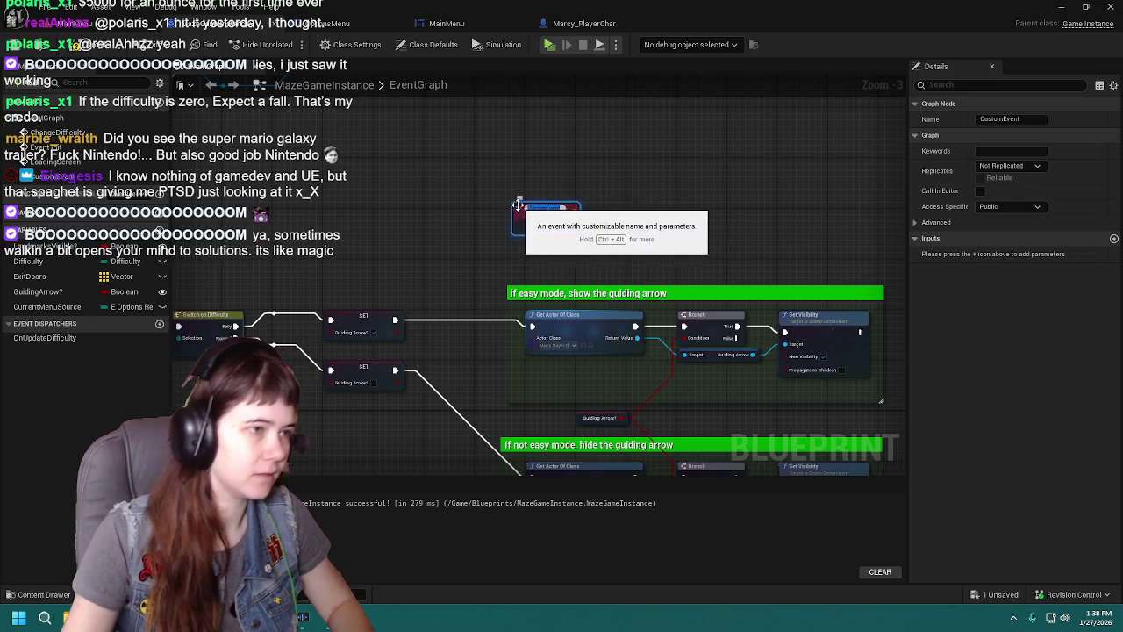
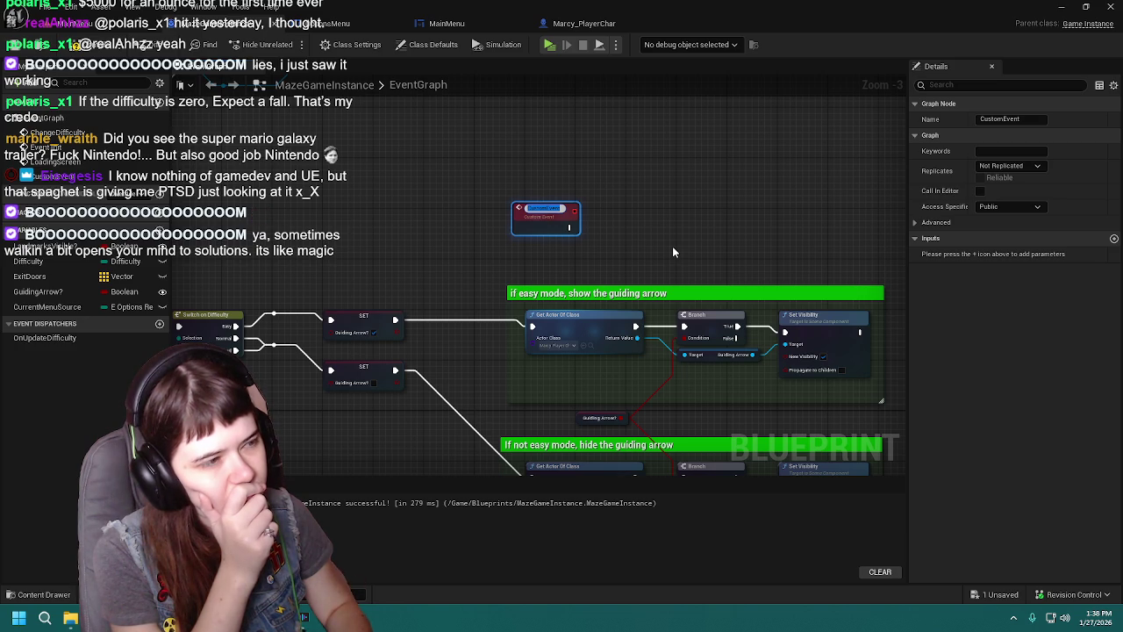
Step: Rename the custom event to GuidingArrowON and move it higher up the graph
type("Guide")
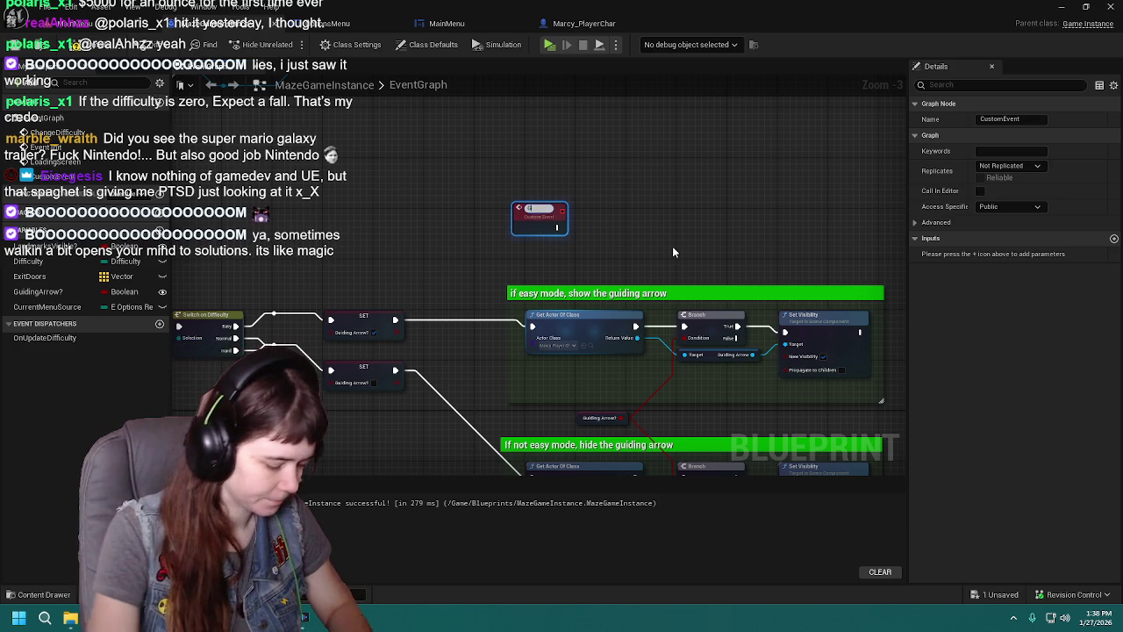
type("Arrow")
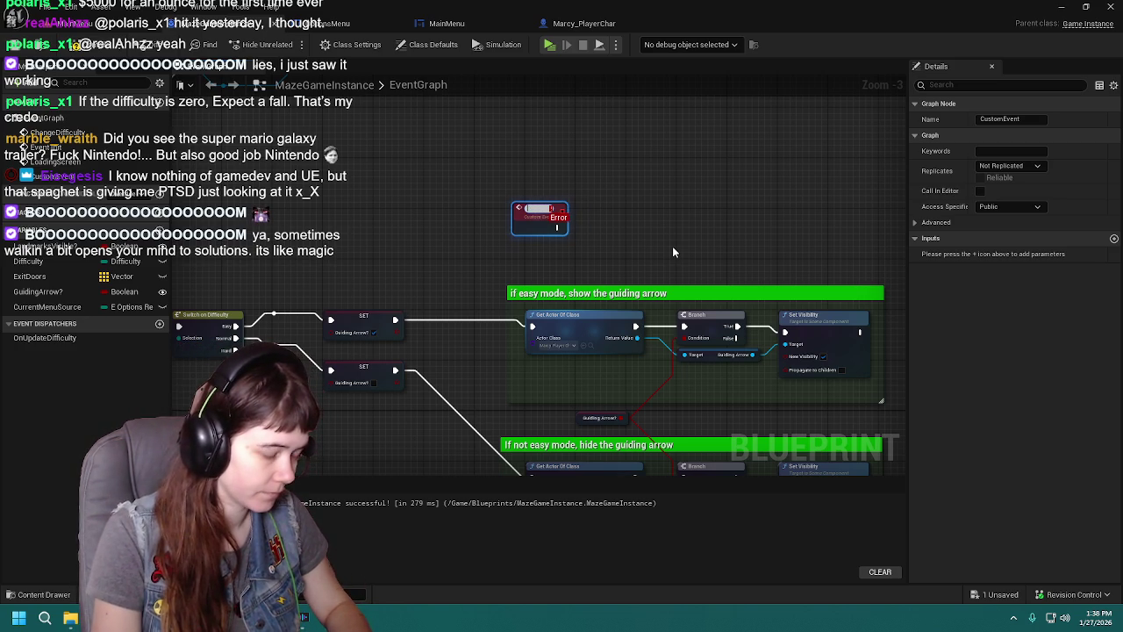
key("BackSpace")
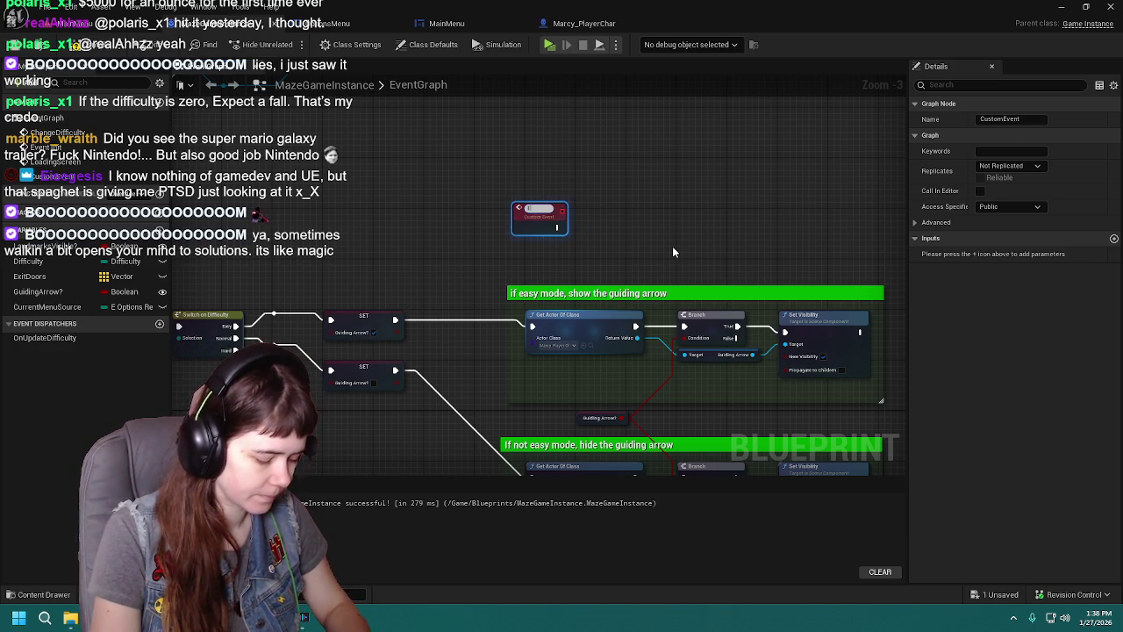
type("EasyMode")
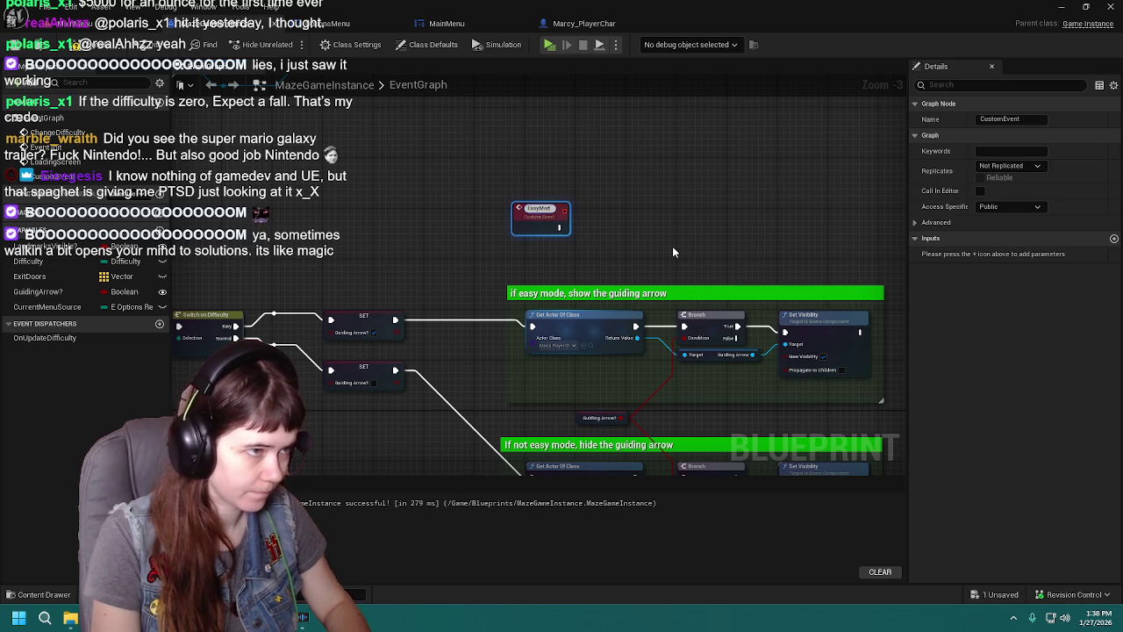
type("GuidingArrowON")
key("Return")
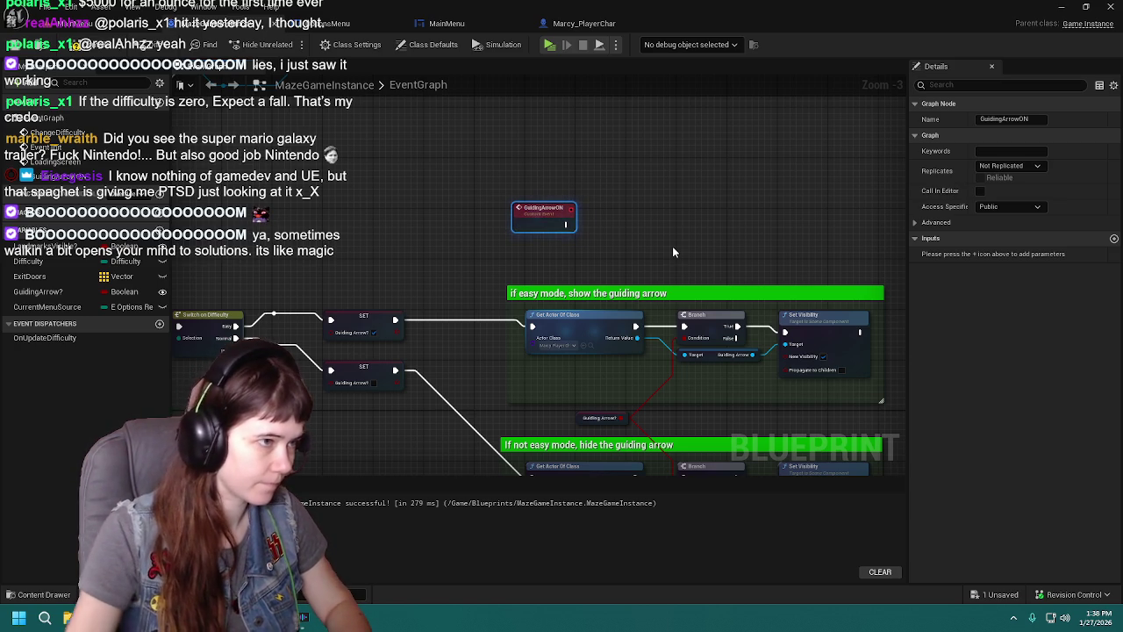
left_click_drag(540, 223, 496, 178)
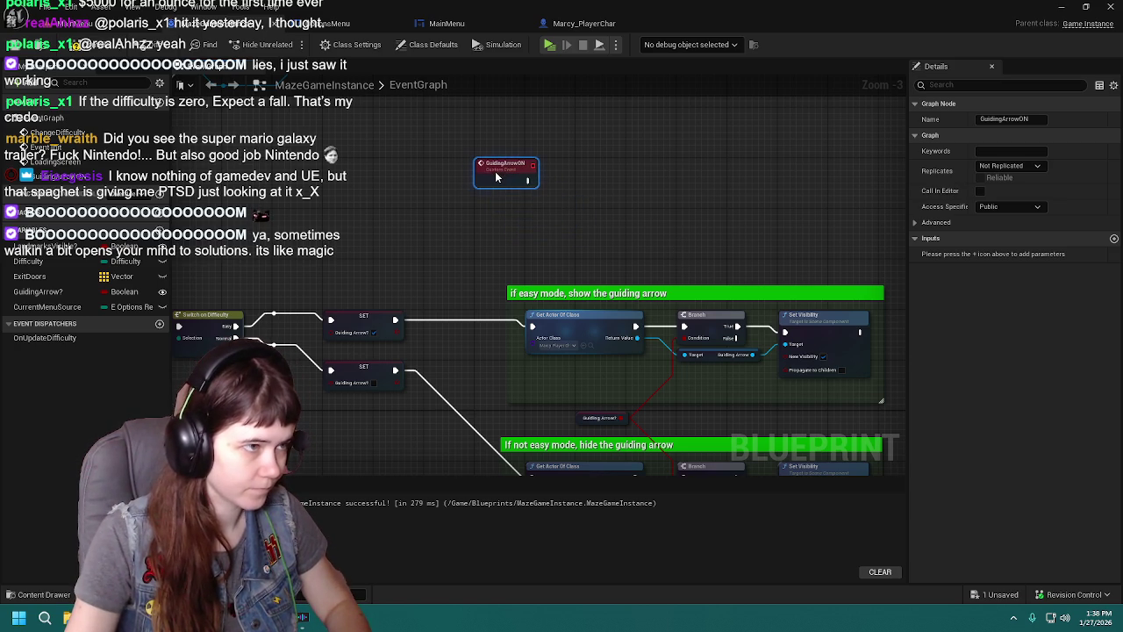
Step: Add a second custom event named GuidingArrowOFF
right_click(483, 219)
type("custom event")
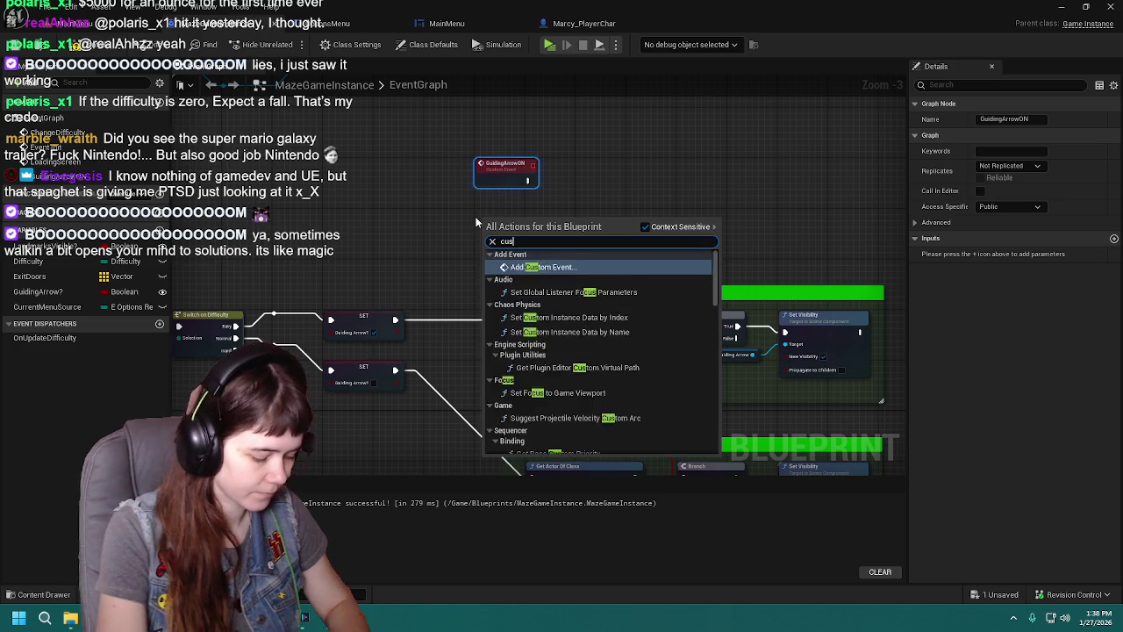
key("Return")
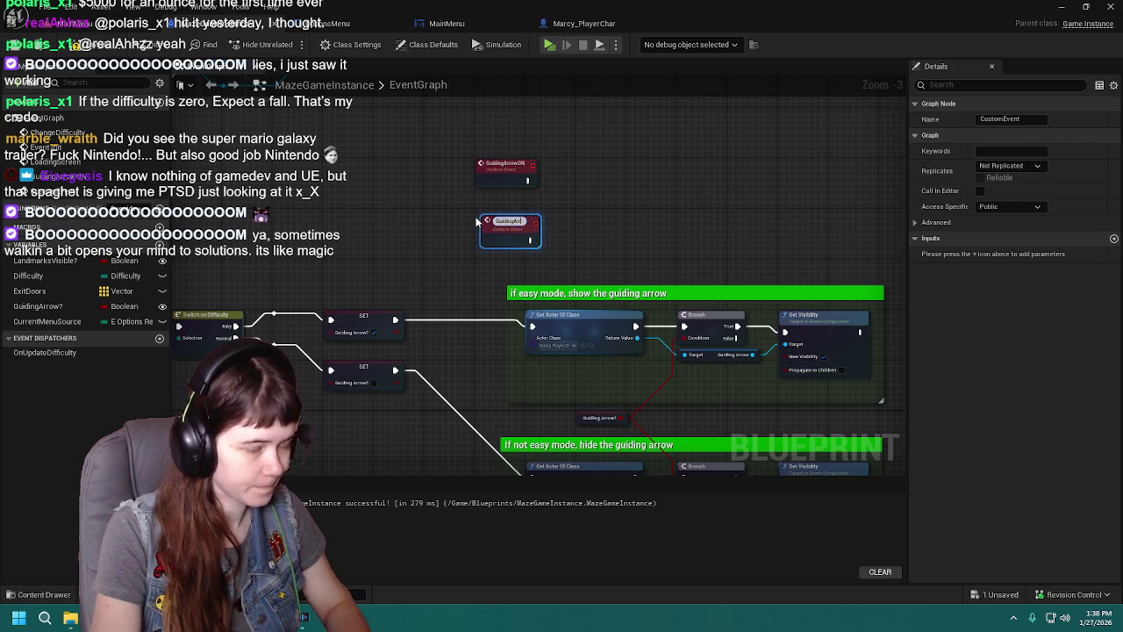
key("Return")
Step: Move the easy-mode comment box and its nodes up and to the right
mouse_move(500, 229)
left_mouse_down()
mouse_move(556, 174)
mouse_move(541, 286)
left_mouse_up()
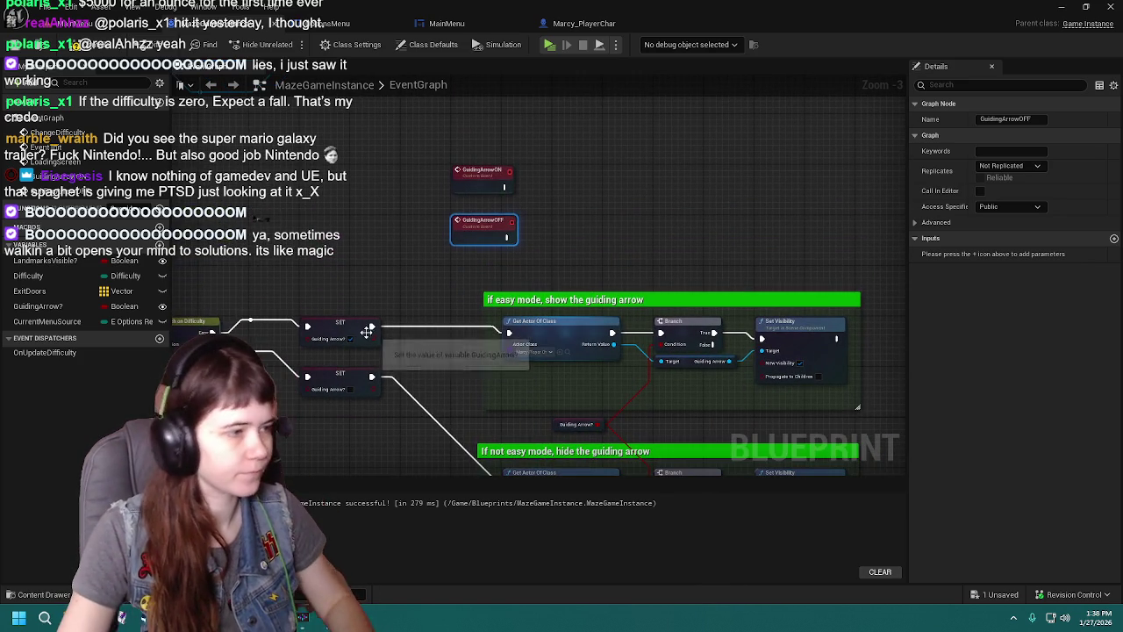
left_click_drag(371, 376, 312, 299)
mouse_move(378, 183)
left_mouse_down()
mouse_move(834, 332)
mouse_move(825, 355)
left_mouse_up()
mouse_move(395, 208)
left_mouse_down()
mouse_move(815, 465)
mouse_move(730, 305)
mouse_move(590, 340)
left_mouse_up()
left_click_drag(521, 300, 688, 143)
mouse_move(505, 167)
left_mouse_down()
mouse_move(462, 303)
mouse_move(416, 382)
mouse_move(418, 434)
mouse_move(362, 367)
left_mouse_up()
Step: Wire GuidingArrowON and GuidingArrowOFF to their Get Actor Of Class nodes inside the comment boxes
mouse_move(376, 220)
left_mouse_down()
mouse_move(413, 232)
mouse_move(524, 210)
left_mouse_up()
left_click_drag(376, 372, 525, 360)
mouse_move(413, 279)
left_mouse_down()
mouse_move(427, 326)
mouse_move(398, 282)
left_mouse_up()
left_click_drag(342, 213, 444, 200)
mouse_move(353, 349)
left_mouse_down()
mouse_move(451, 351)
mouse_move(424, 335)
left_mouse_up()
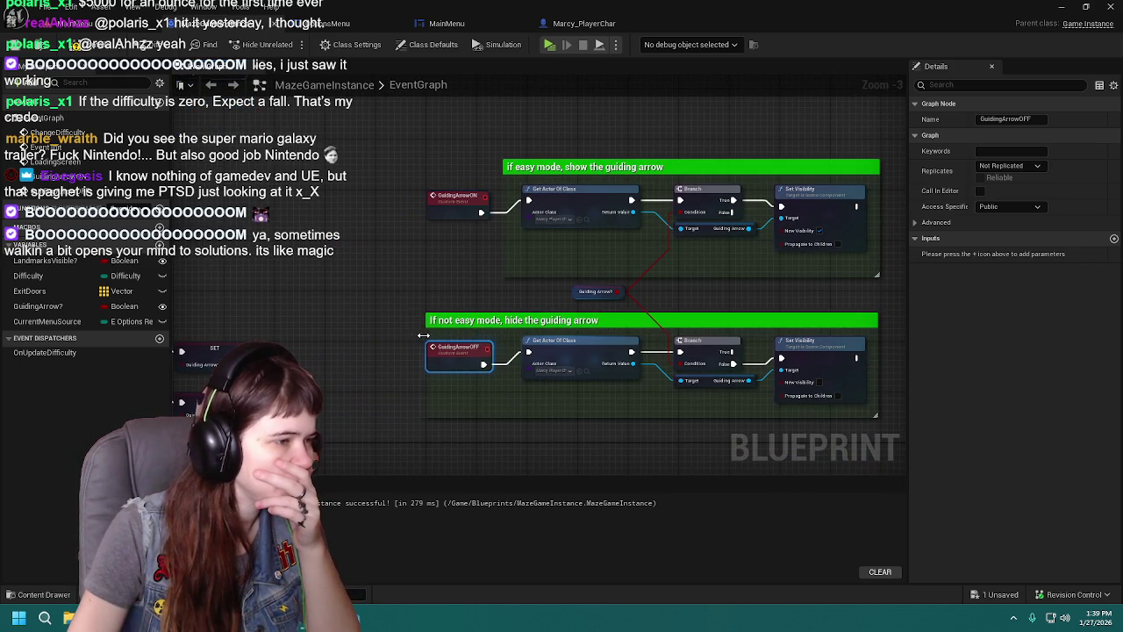
Step: Widen the easy-mode comment box and shift both guiding-arrow boxes further right
left_click_drag(502, 232, 415, 230)
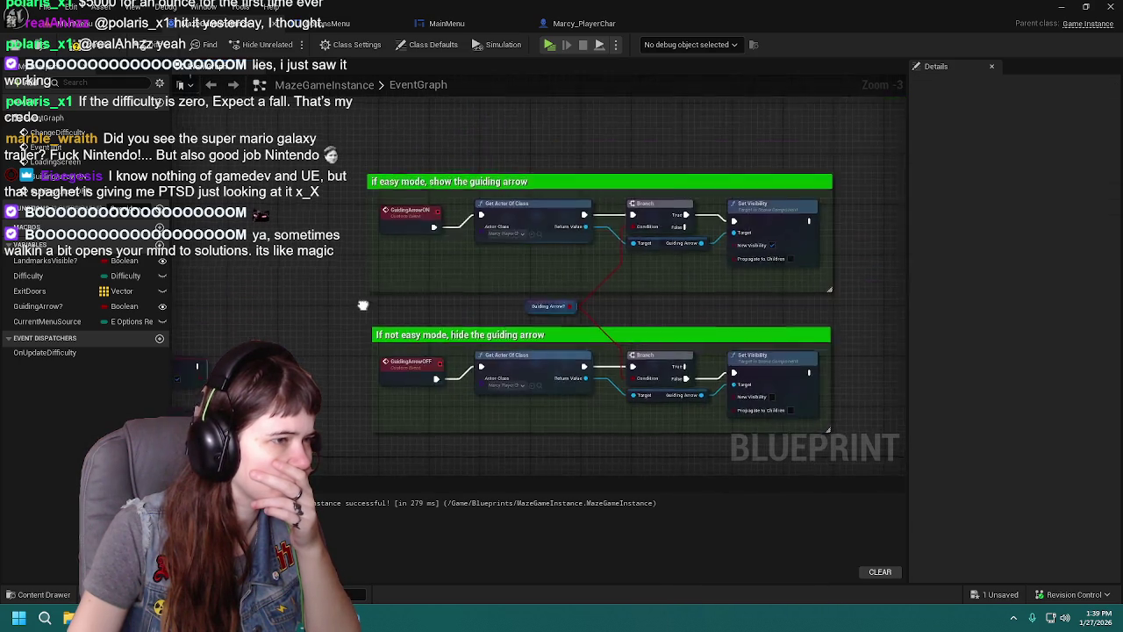
scroll(369, 299, "down", 1)
left_click_drag(345, 191, 769, 414)
mouse_move(382, 241)
left_mouse_down()
mouse_move(506, 205)
mouse_move(638, 223)
mouse_move(613, 243)
mouse_move(555, 240)
left_mouse_up()
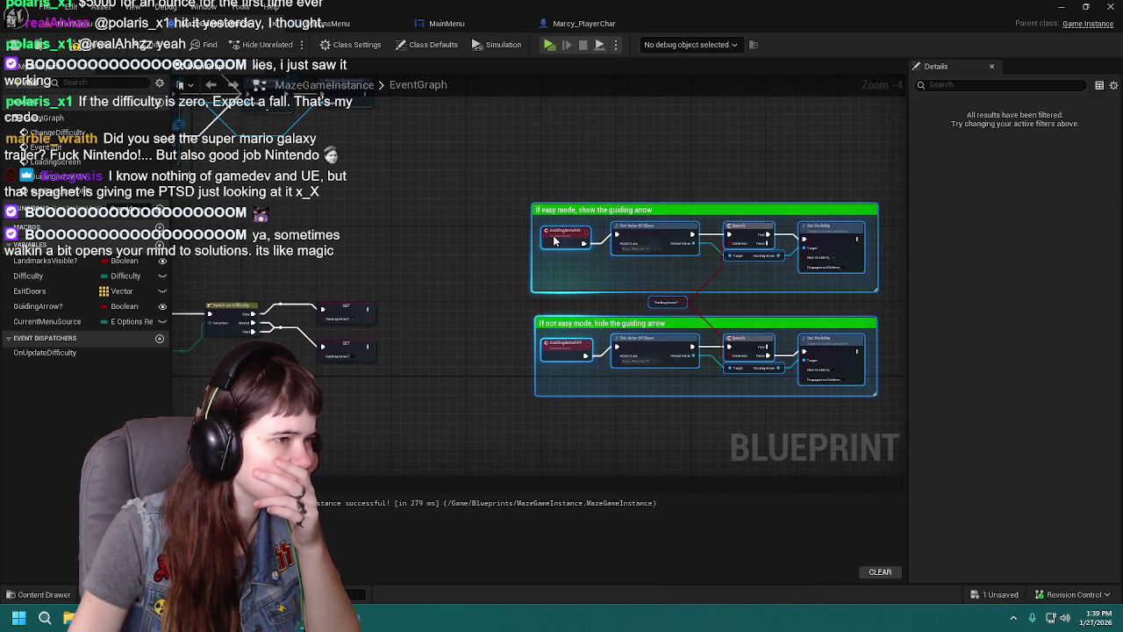
left_click(454, 282)
scroll(458, 290, "up", 1)
Step: Add a Guiding Arrow ON call after the easy SET and Guiding Arrow OFF after the lower SET
left_click_drag(375, 286, 424, 279)
type("guiding a")
key("Return")
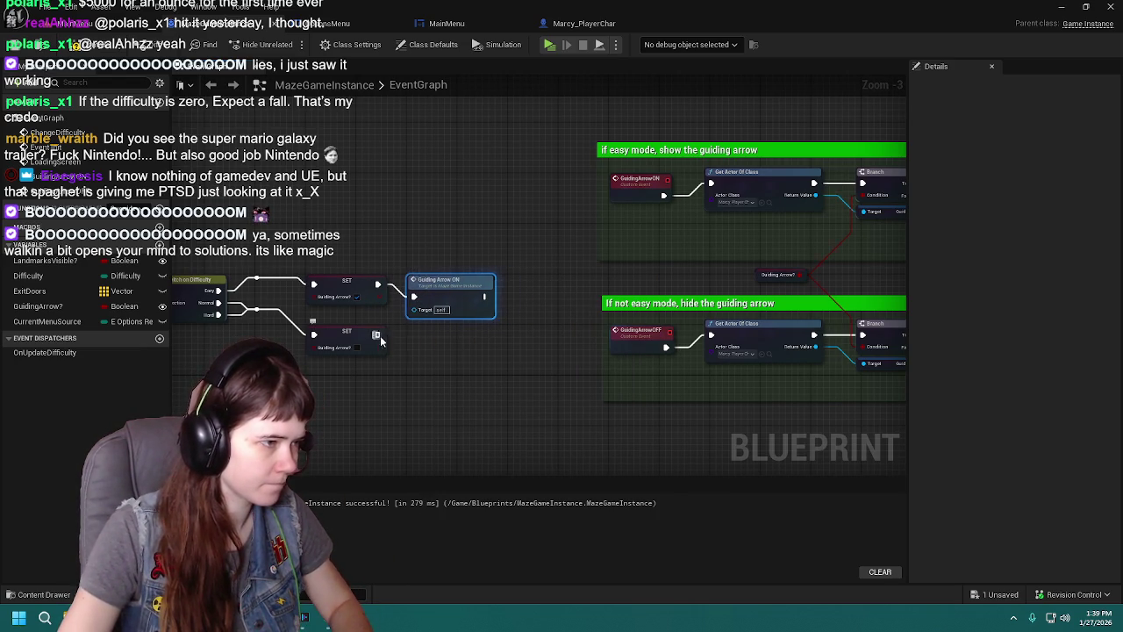
left_click_drag(377, 335, 434, 367)
type("guiding")
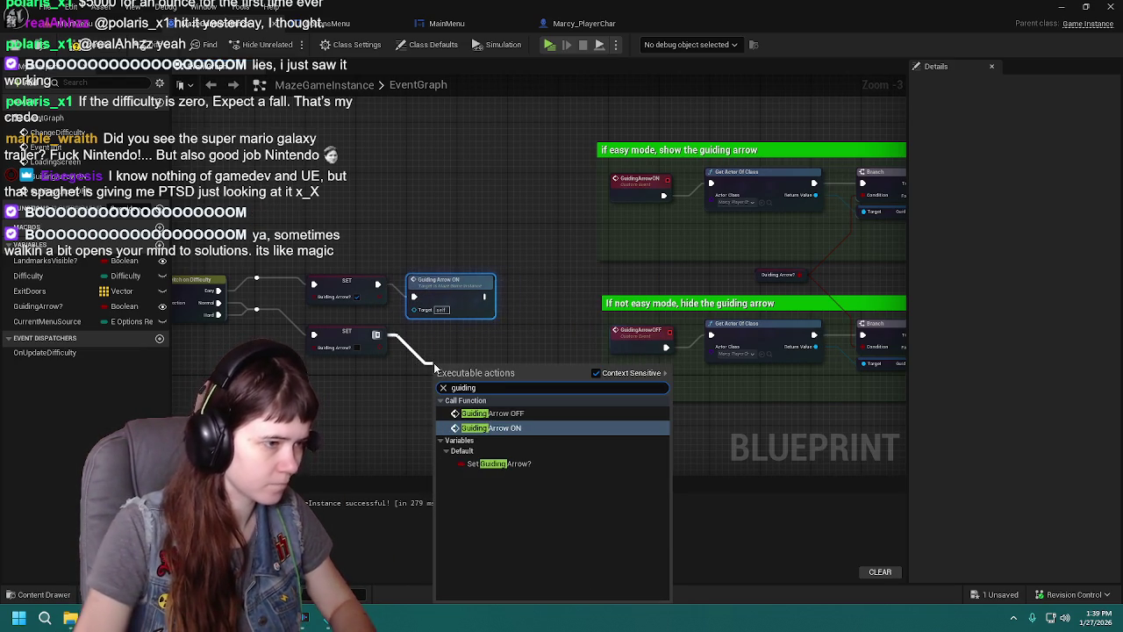
left_click(518, 413)
left_click_drag(465, 375, 441, 333)
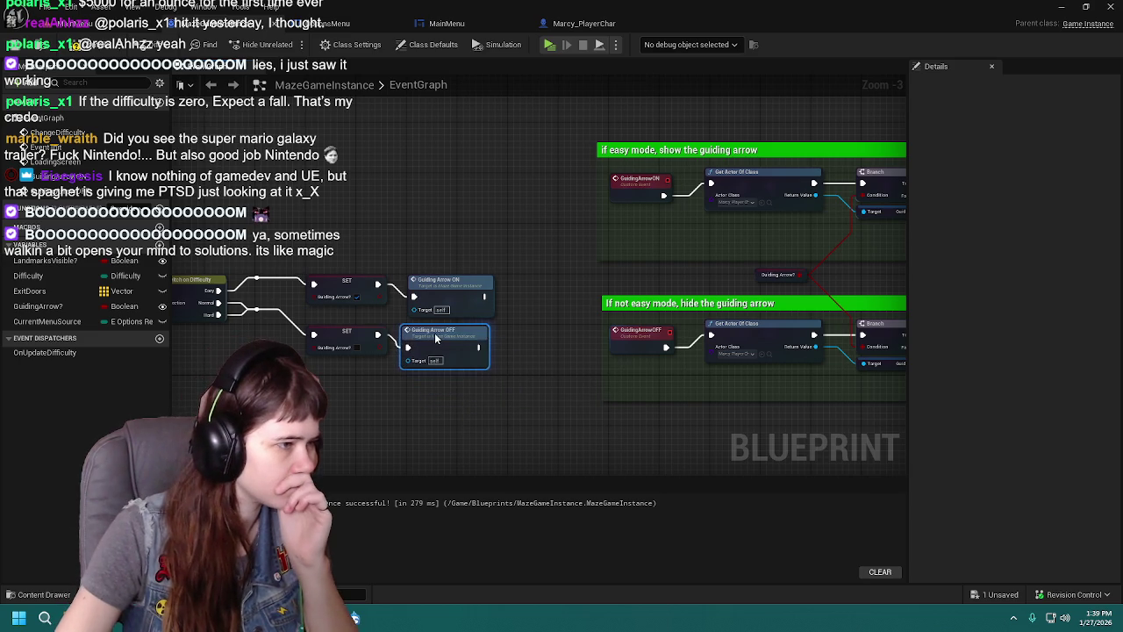
right_click(549, 330)
left_click(411, 217)
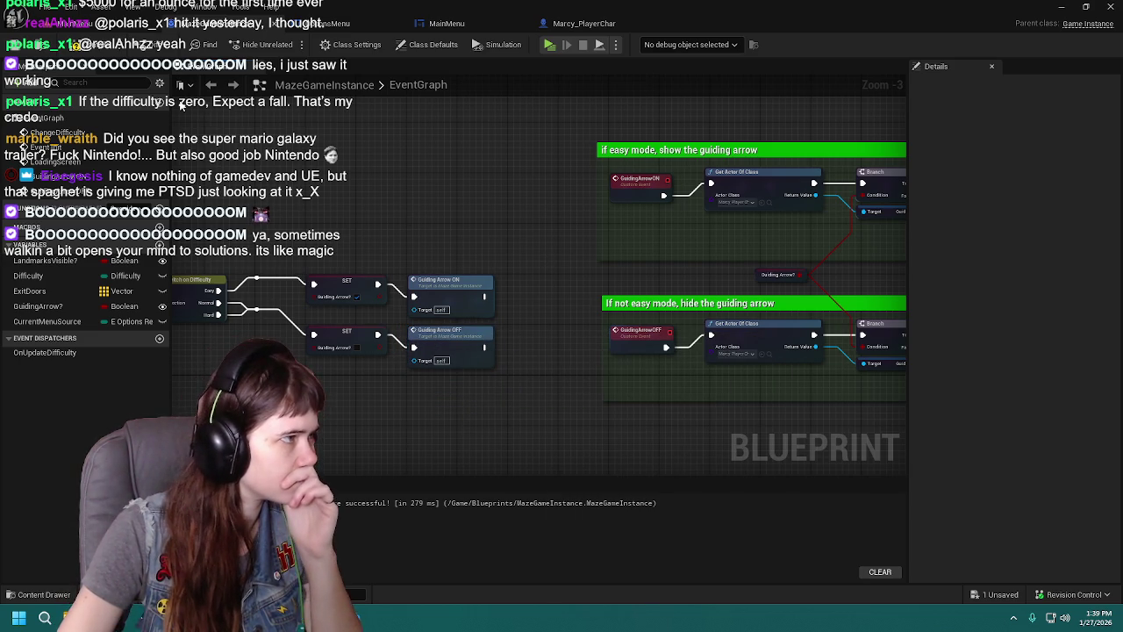
Step: Compile and save the blueprint, then switch to Marcy_PlayerChar
left_click(15, 45)
scroll(531, 205, "down", 1)
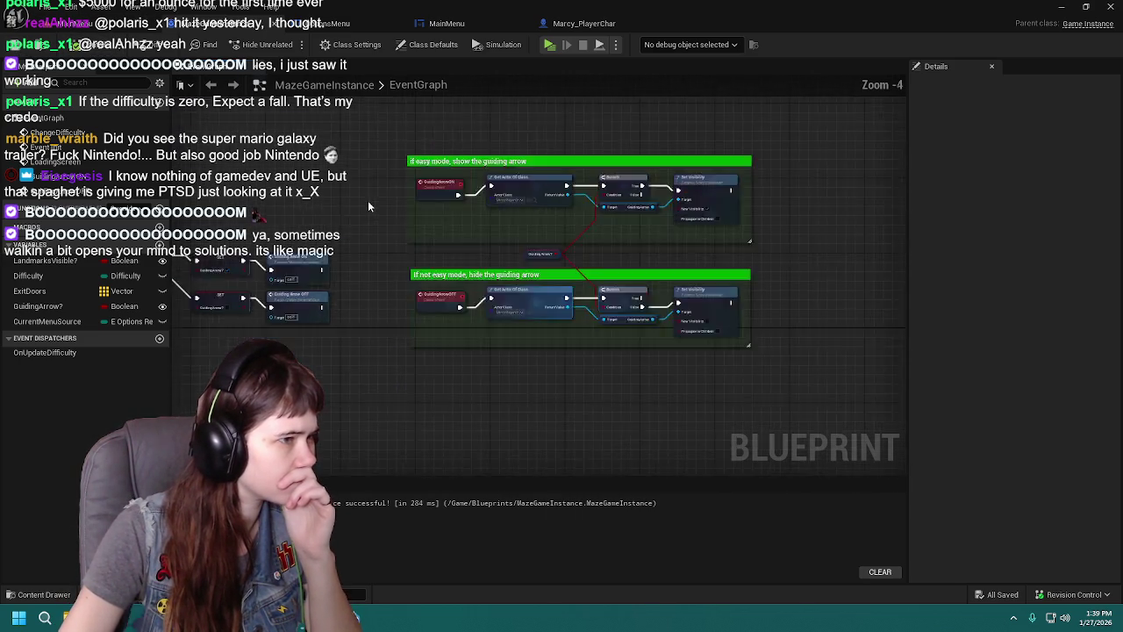
mouse_move(368, 200)
left_mouse_down()
mouse_move(739, 193)
mouse_move(587, 196)
left_mouse_up()
left_click_drag(470, 163, 390, 161)
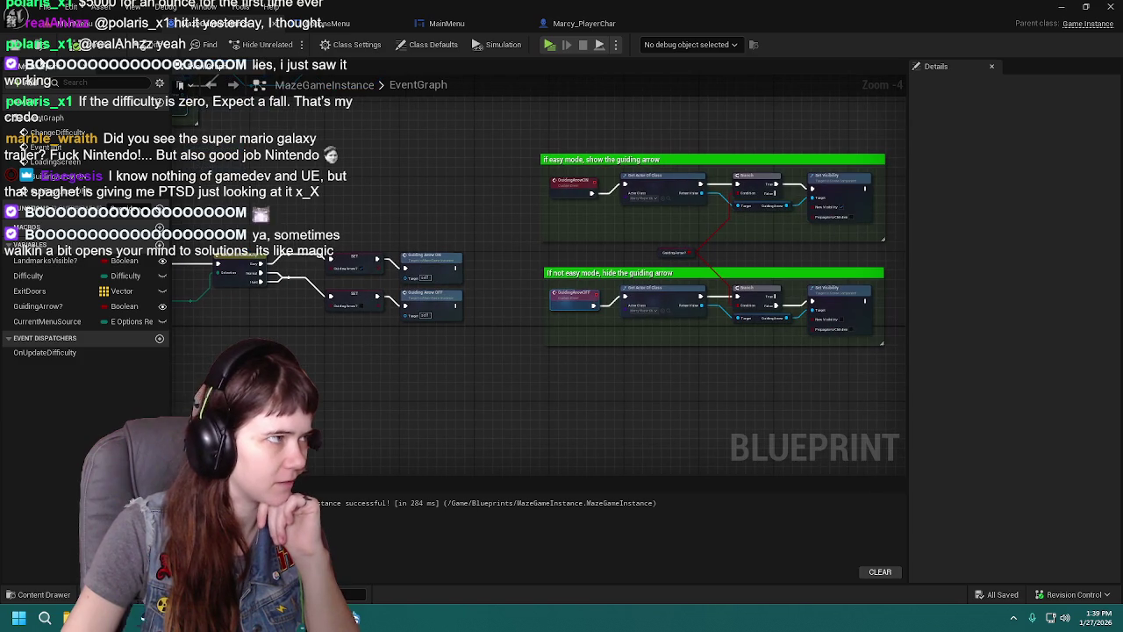
left_click(581, 23)
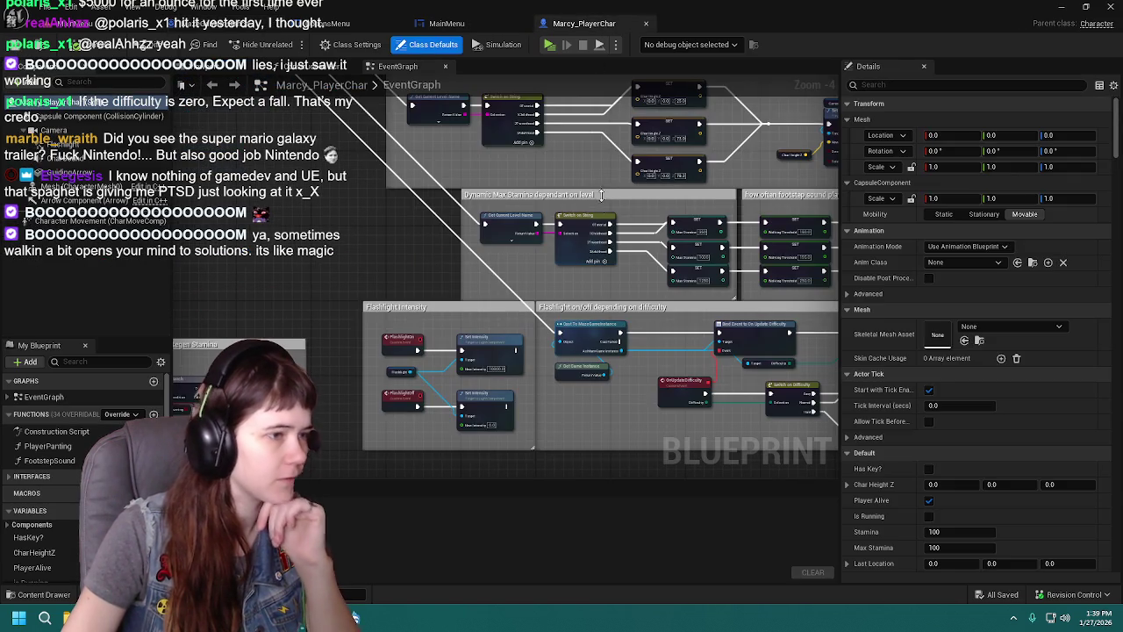
left_click(646, 24)
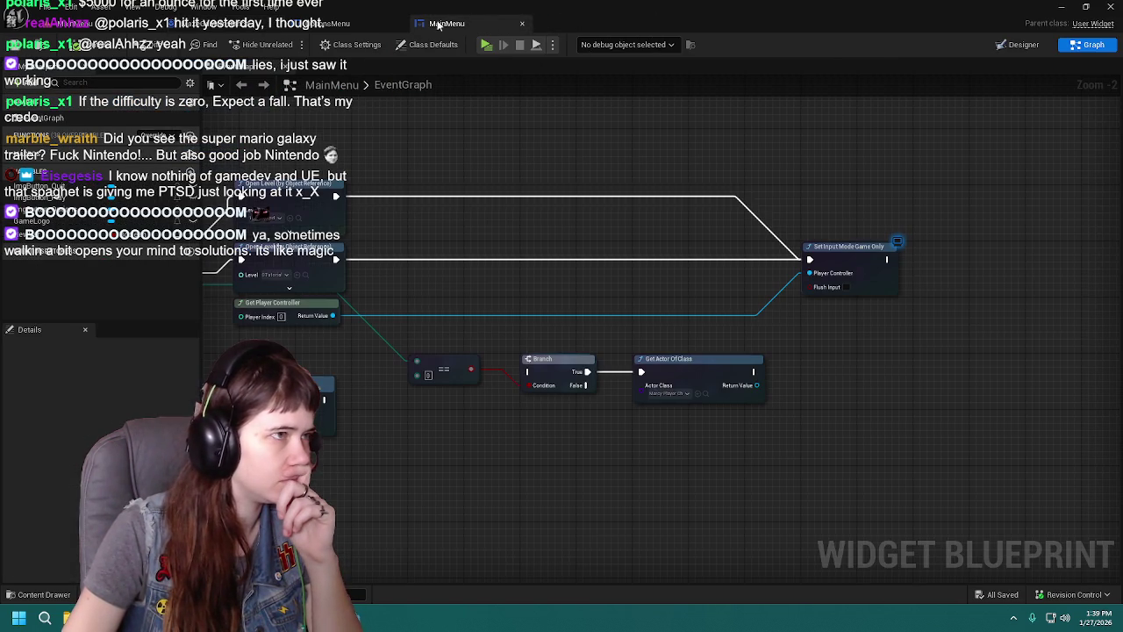
mouse_move(765, 359)
left_mouse_down()
mouse_move(896, 375)
mouse_move(542, 344)
left_mouse_up()
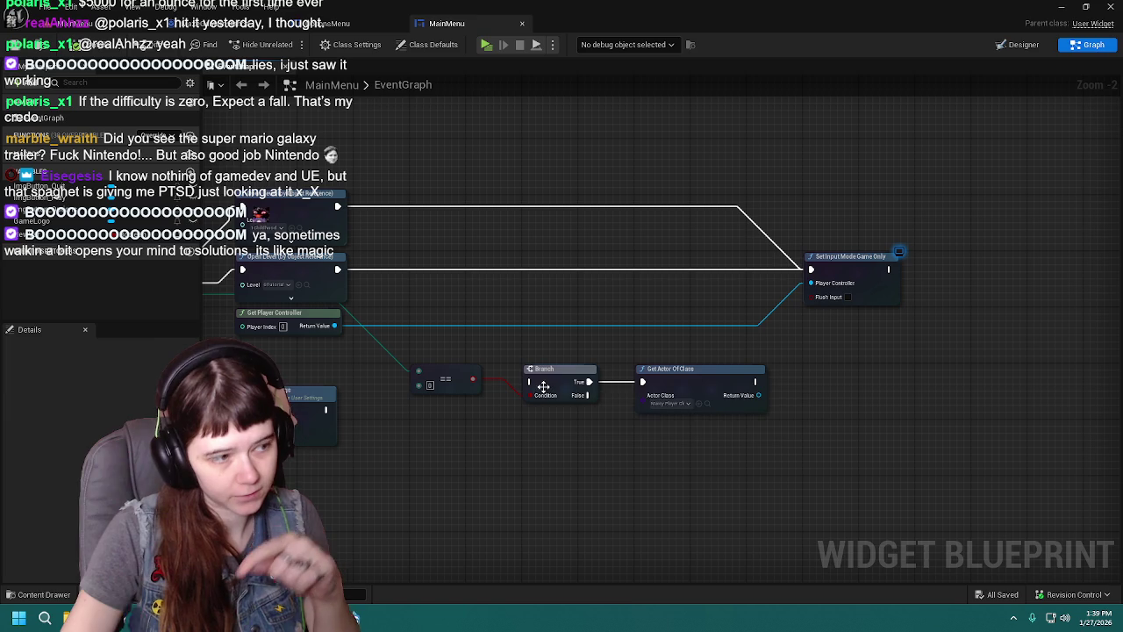
left_click_drag(758, 395, 796, 381)
type("guid")
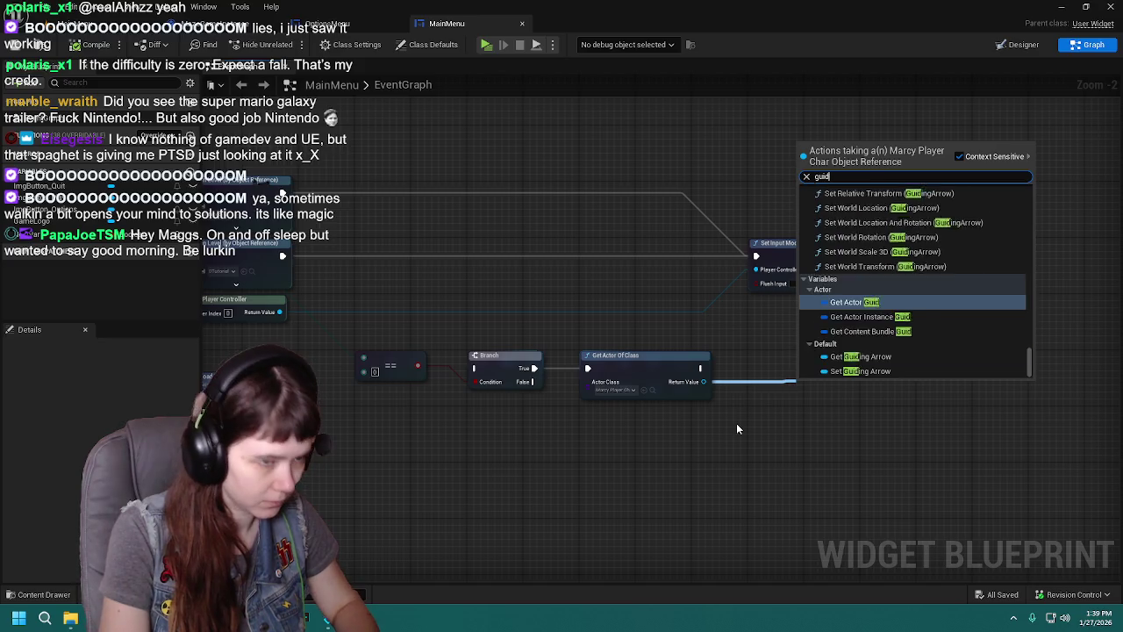
type("ing arrow on")
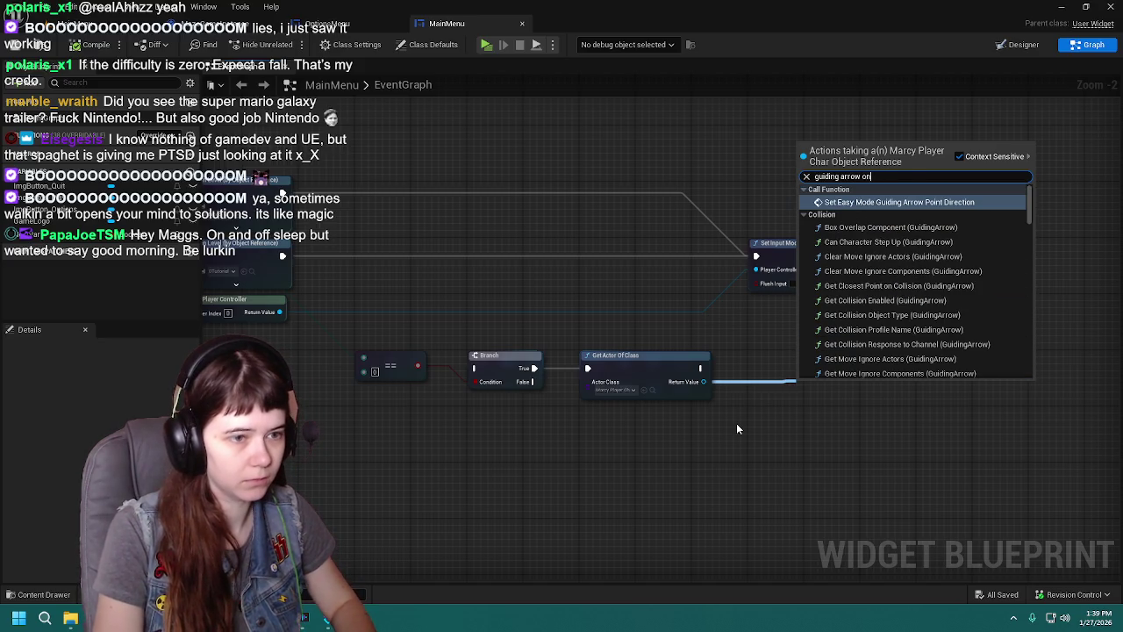
scroll(992, 276, "down", 3)
scroll(1010, 272, "down", 3)
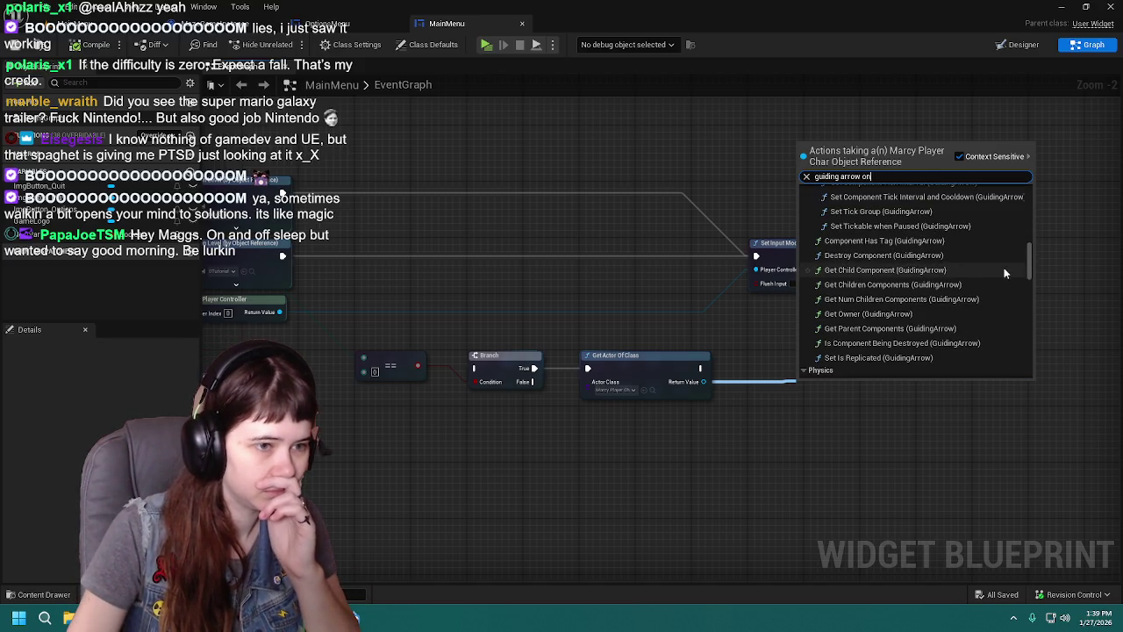
scroll(1033, 264, "down", 5)
left_click(768, 439)
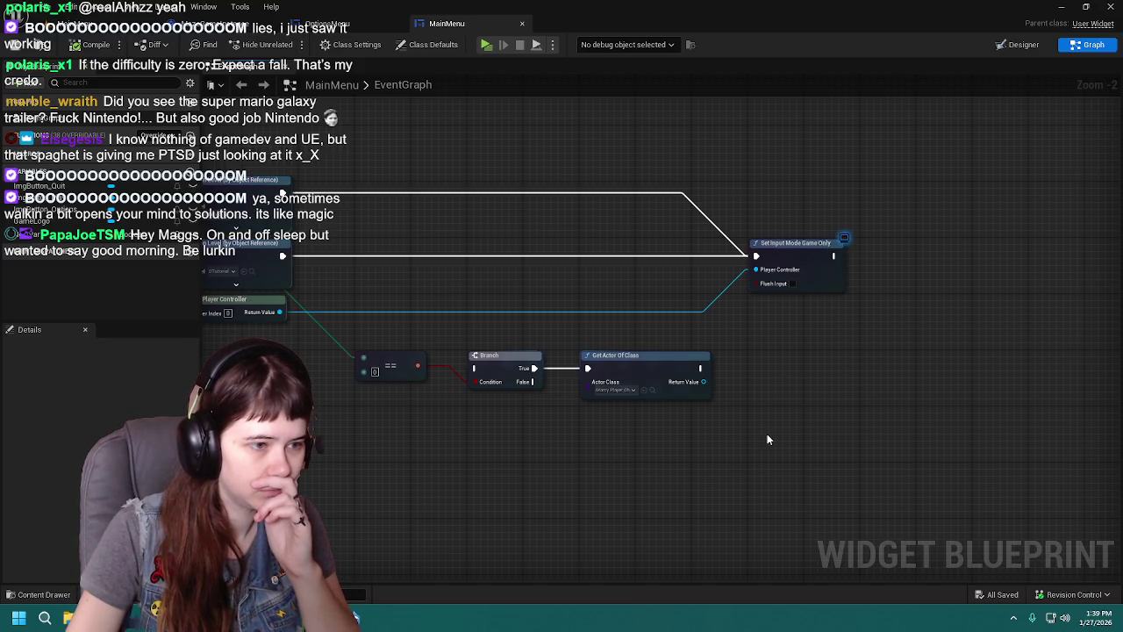
left_click_drag(706, 369, 755, 404)
type("guid")
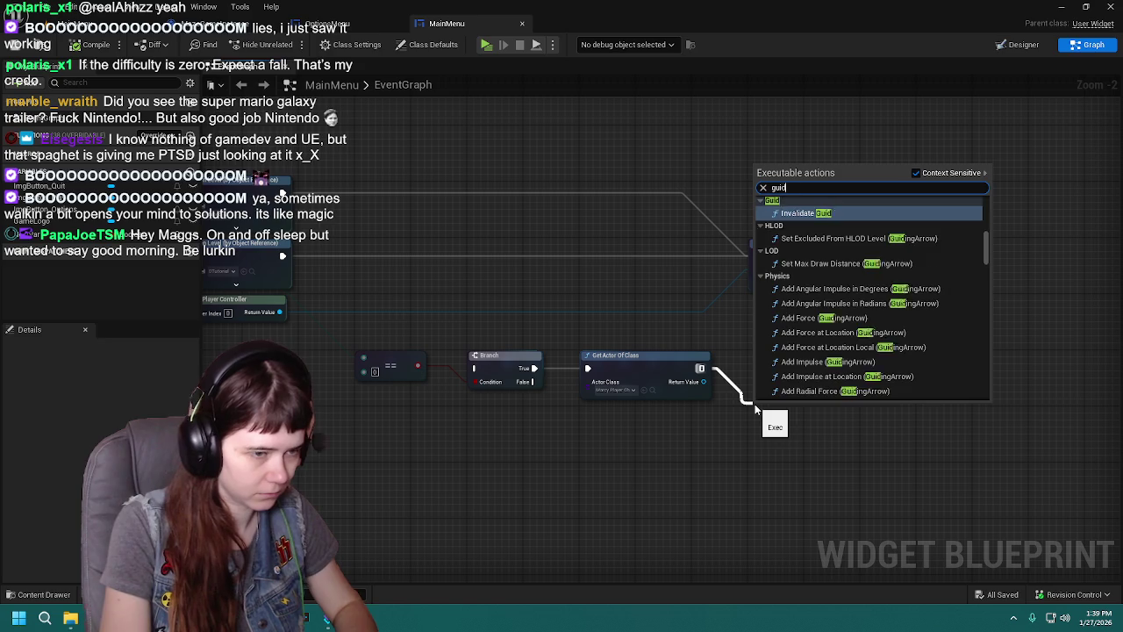
type("ing arrow on")
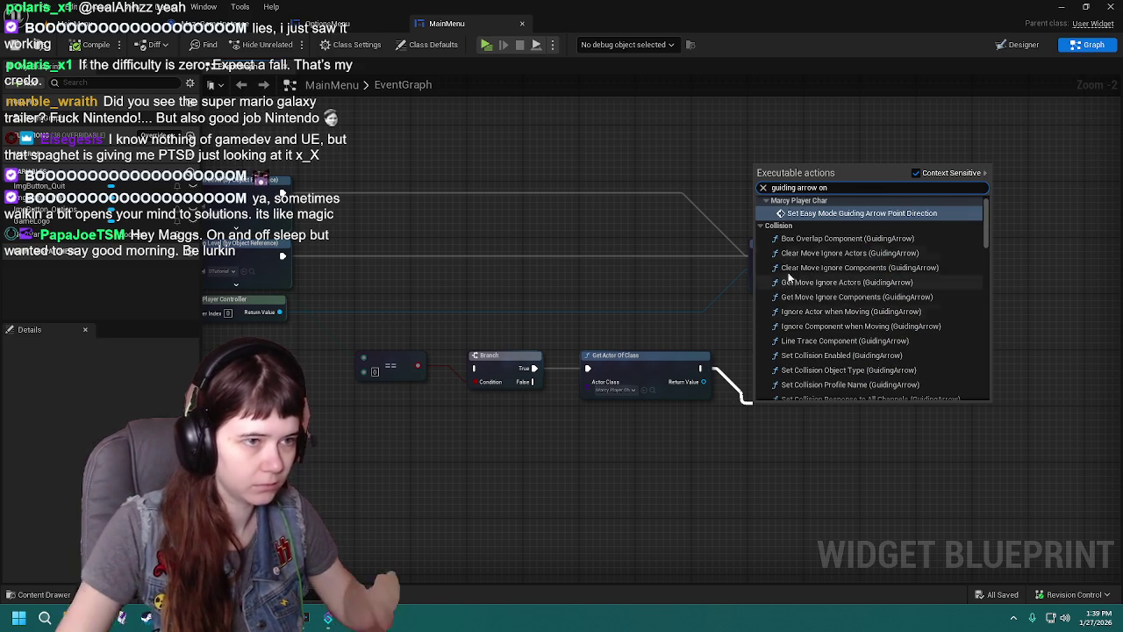
scroll(897, 281, "down", 5)
scroll(897, 281, "down", 5)
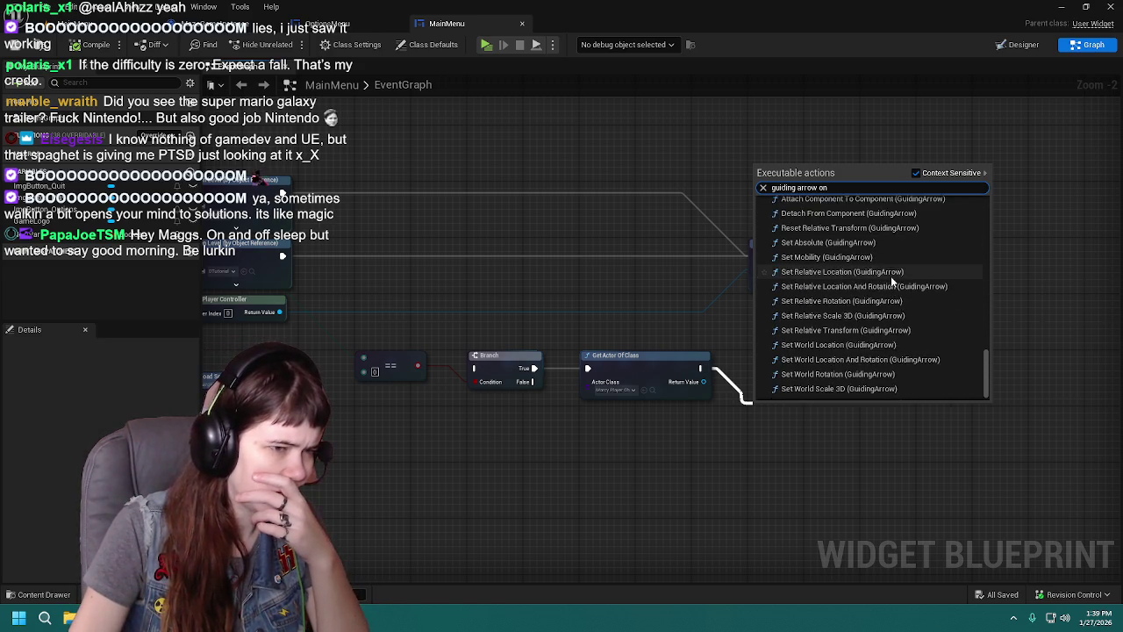
left_click(553, 297)
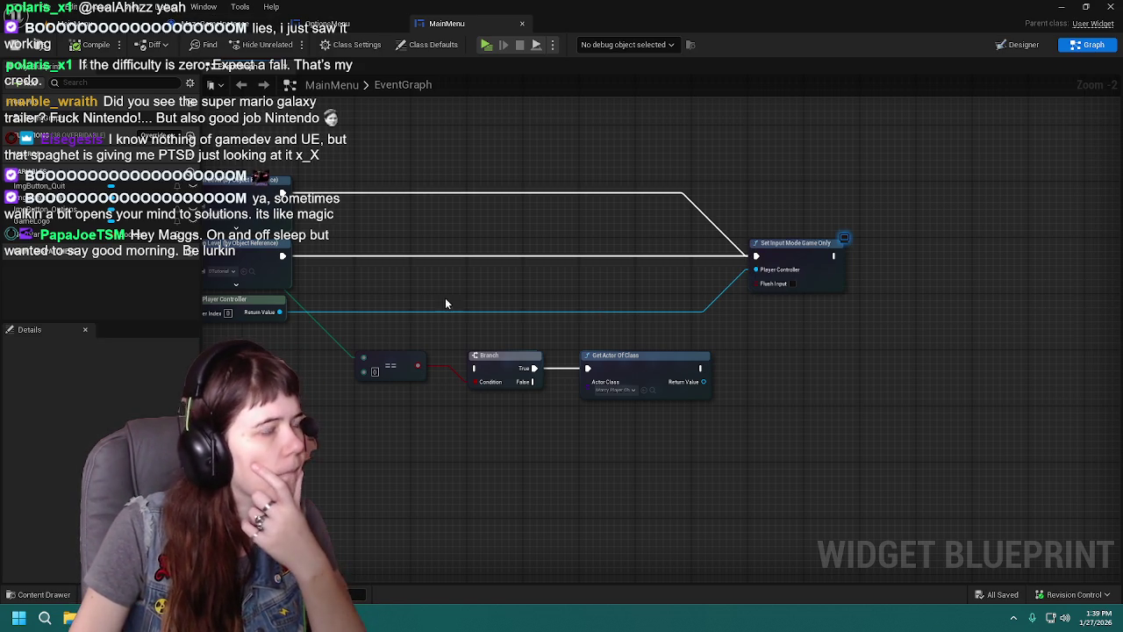
left_click(652, 390)
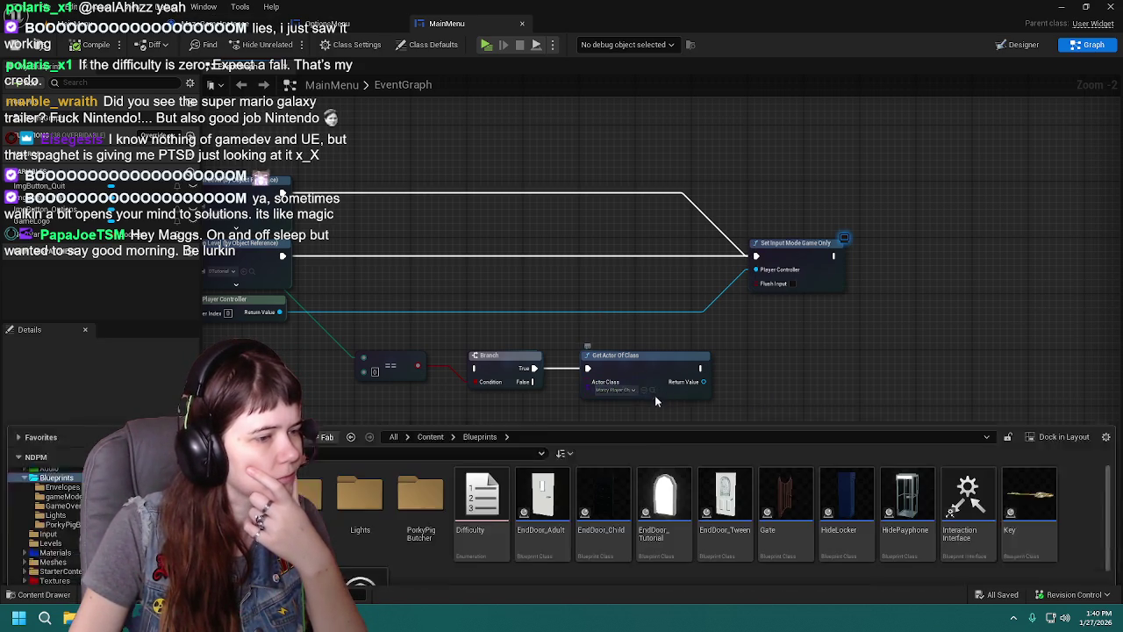
double_click(298, 500)
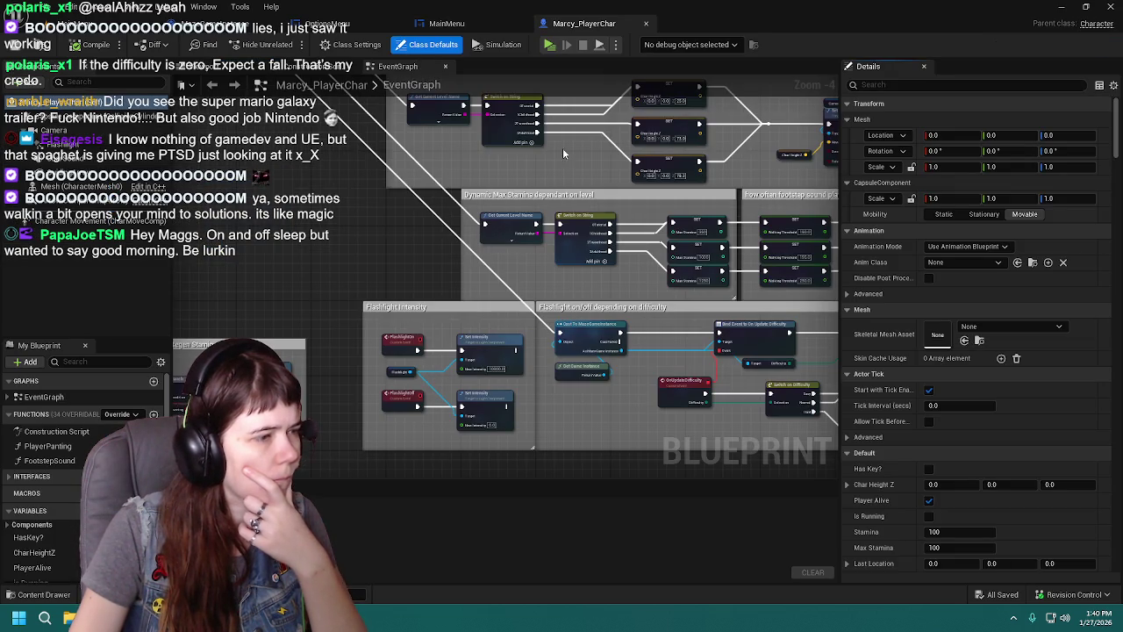
left_click(646, 24)
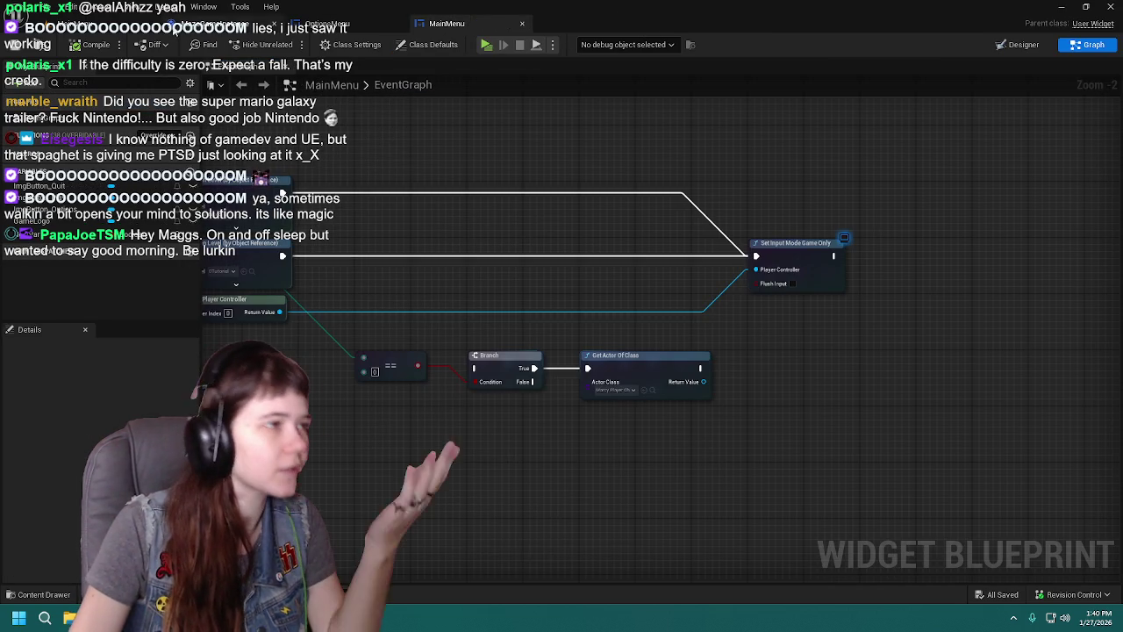
left_click(228, 23)
left_click(436, 24)
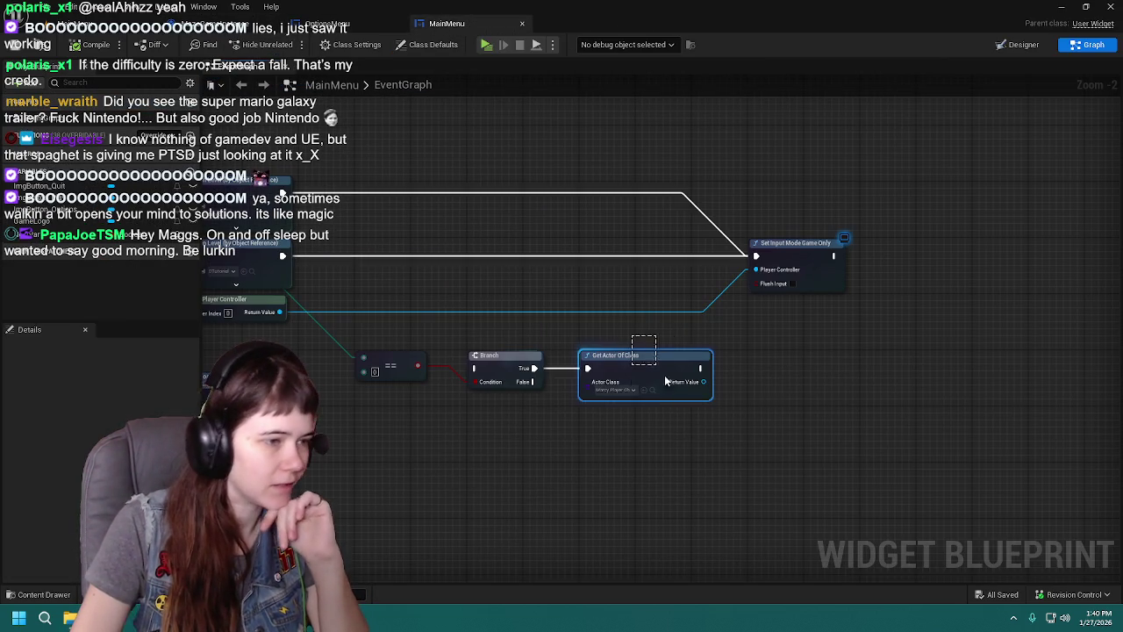
left_click(649, 357)
key("Delete")
Step: Add a Get Game Instance → Cast To MazeGameInstance → Guiding Arrow ON chain
right_click(531, 425)
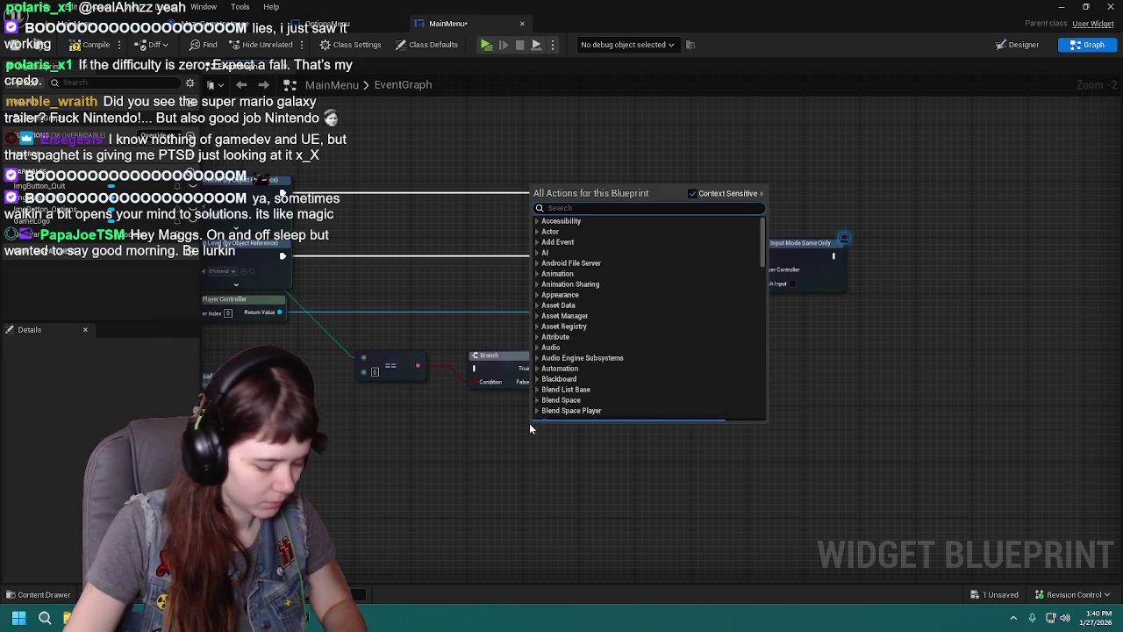
type("get game instan")
key("Return")
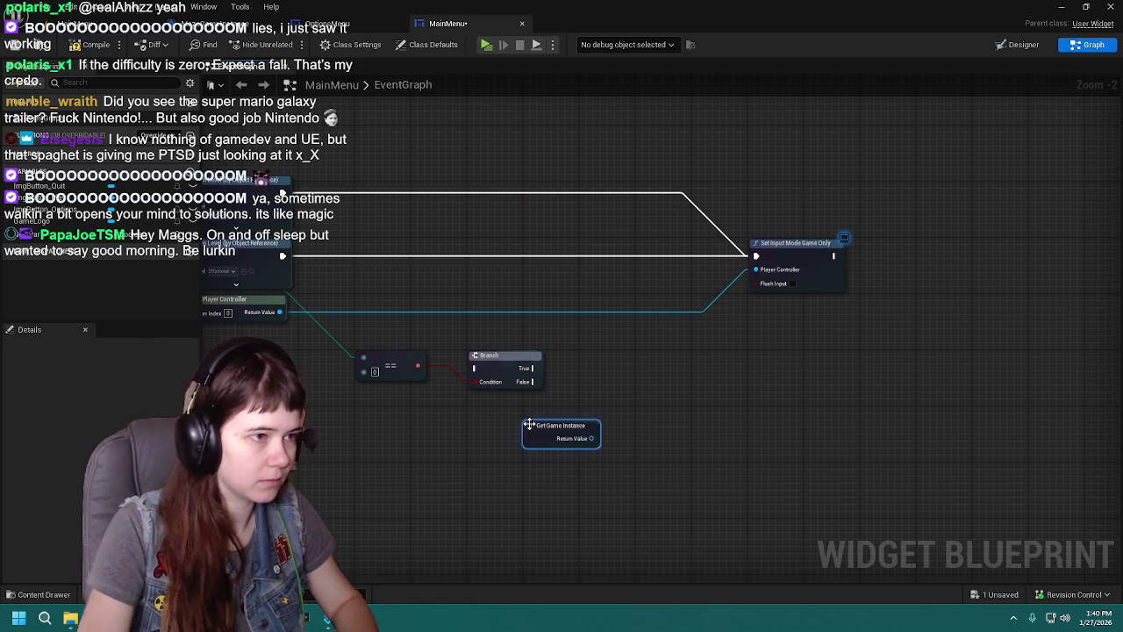
left_click_drag(593, 438, 636, 414)
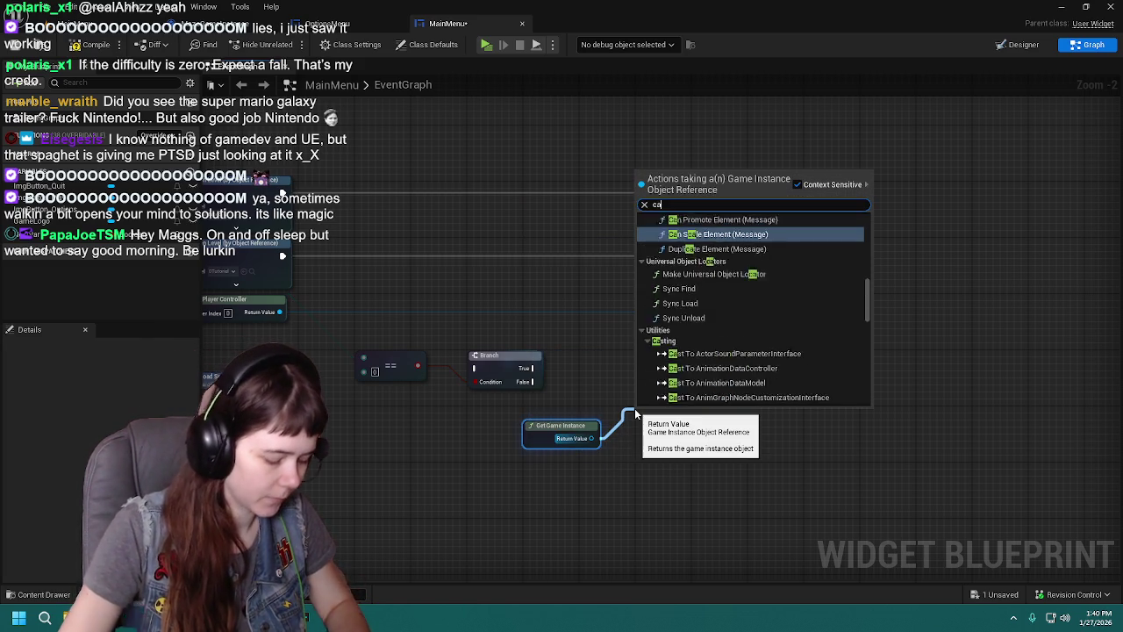
type("cast to ma")
key("Return")
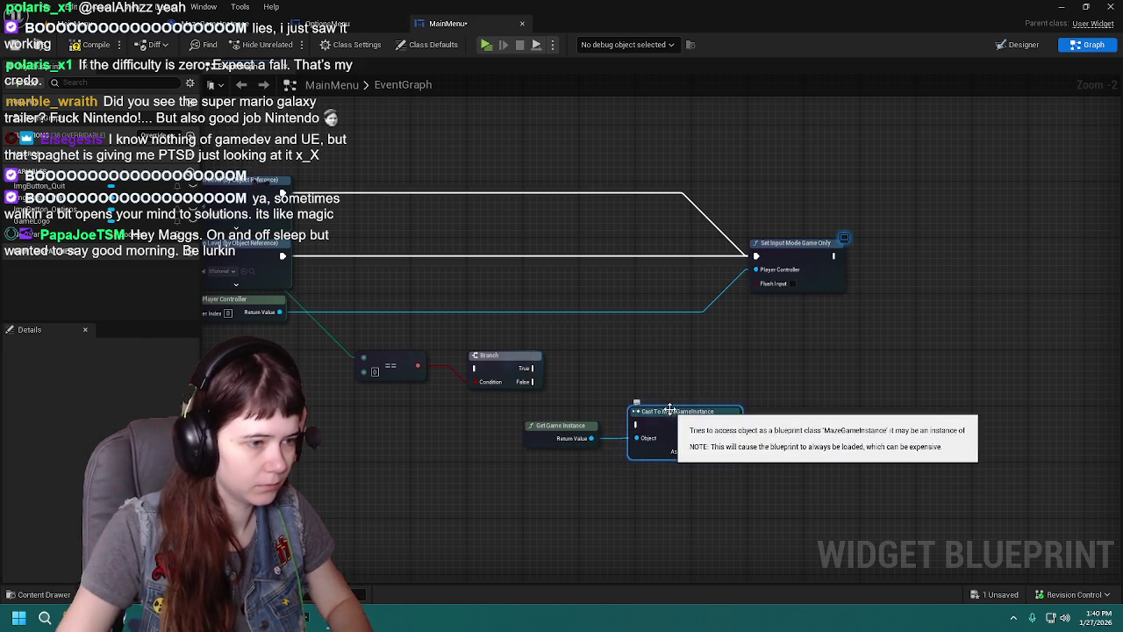
left_click_drag(731, 425, 823, 419)
type("guiding arrow")
key("Return")
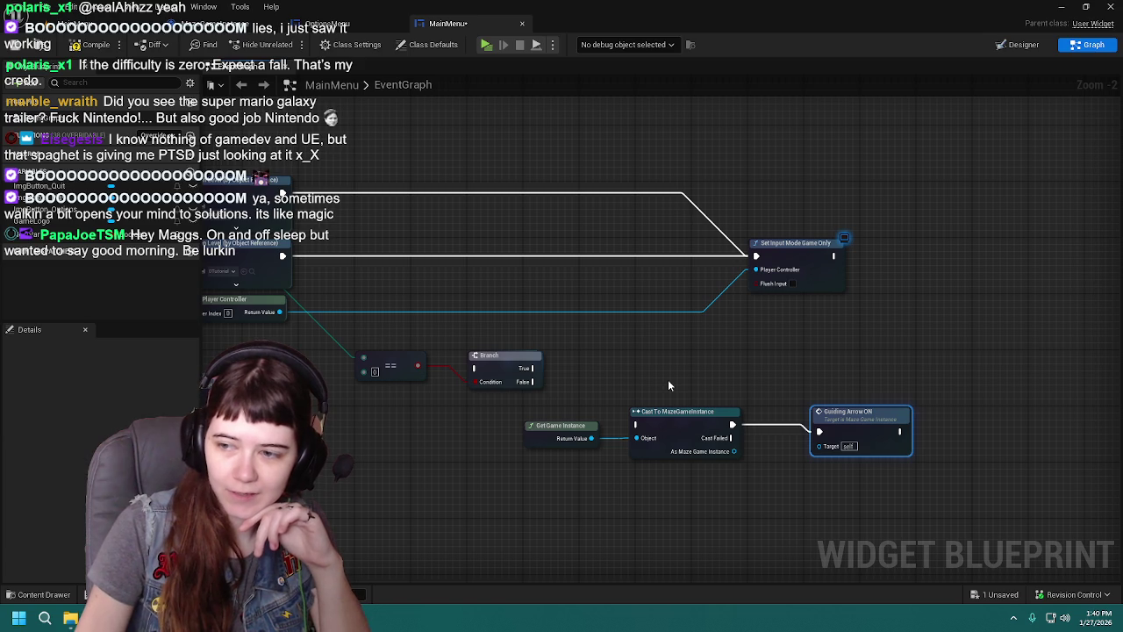
Step: Arrange the new nodes, run the cast from Branch True, and feed it into Guiding Arrow ON
mouse_move(553, 433)
left_mouse_down()
mouse_move(513, 440)
mouse_move(496, 476)
left_mouse_up()
mouse_move(683, 418)
left_mouse_down()
mouse_move(667, 381)
mouse_move(635, 361)
left_mouse_up()
scroll(553, 377, "up", 1)
left_click_drag(507, 369, 595, 369)
left_click_drag(603, 436, 563, 429)
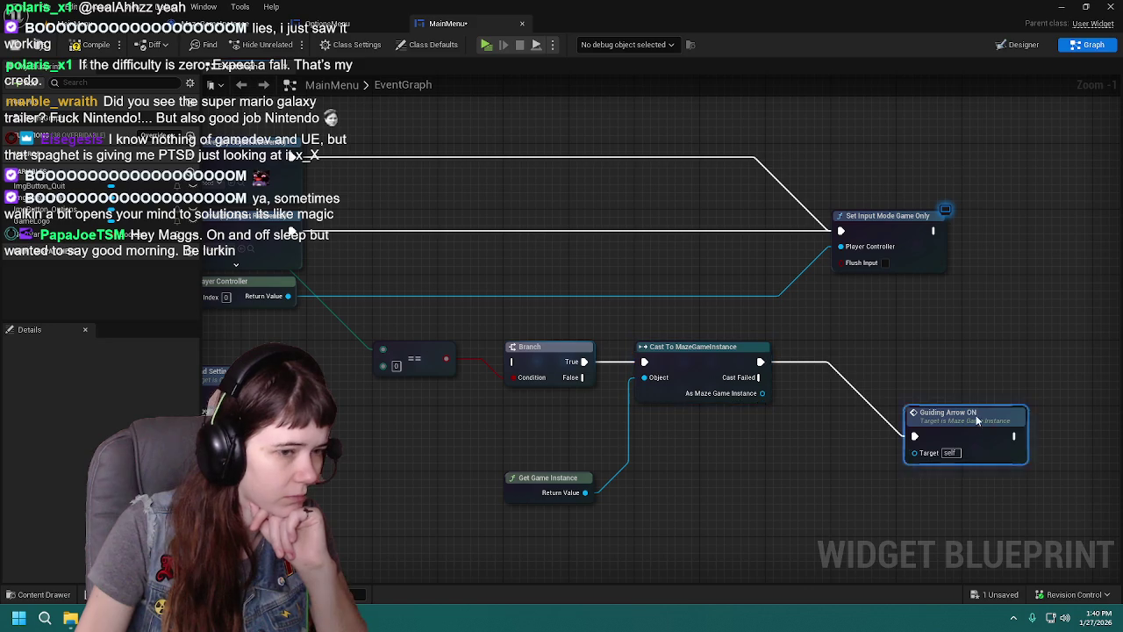
left_click_drag(980, 419, 906, 358)
left_click_drag(836, 428, 804, 412)
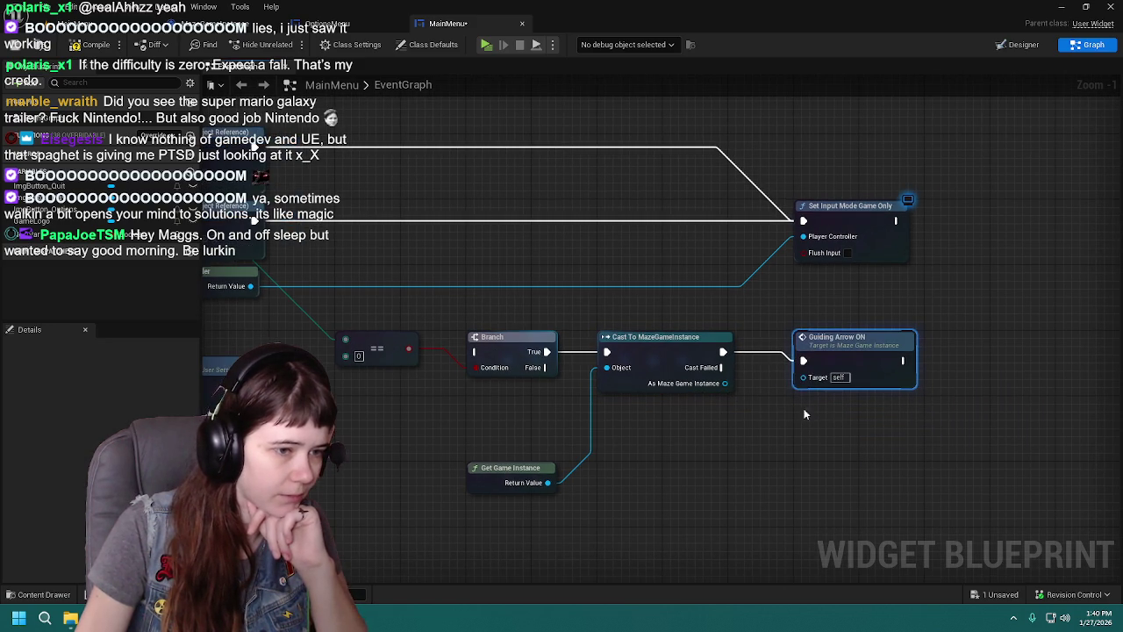
left_click_drag(726, 384, 813, 379)
mouse_move(544, 373)
left_mouse_down()
mouse_move(552, 347)
mouse_move(750, 463)
left_mouse_up()
Step: Add a Guiding Arrow OFF node below Guiding Arrow ON, targeting the cast result
left_click(727, 348)
left_click_drag(731, 326, 786, 443)
type("guidling")
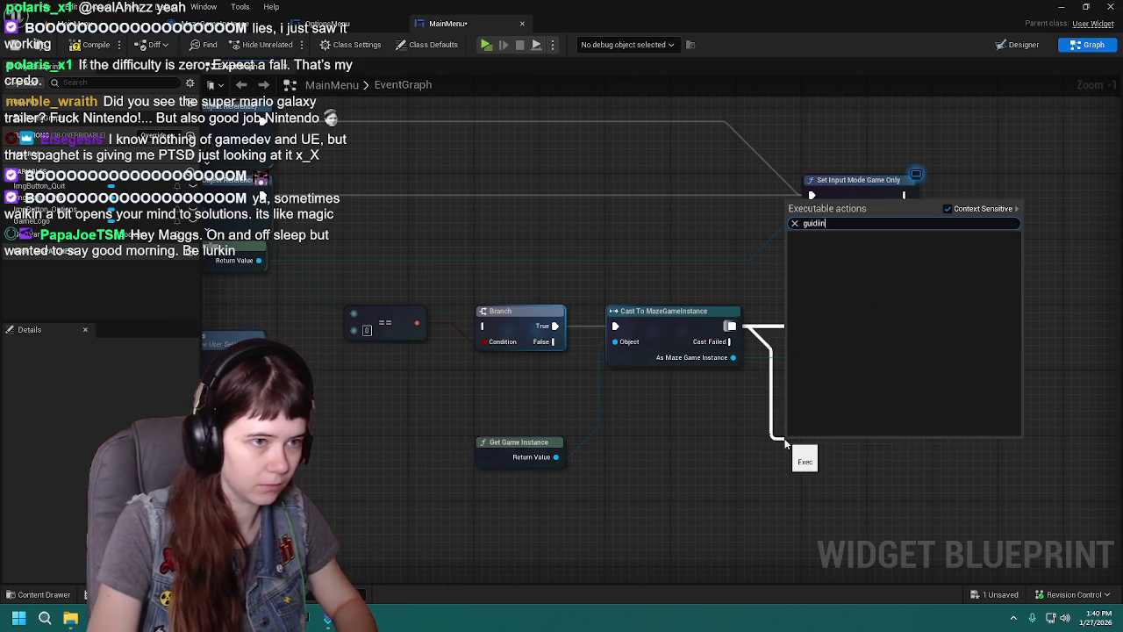
key("BackSpace")
key("BackSpace")
key("BackSpace")
type("i")
left_click(847, 259)
left_click_drag(838, 457, 843, 390)
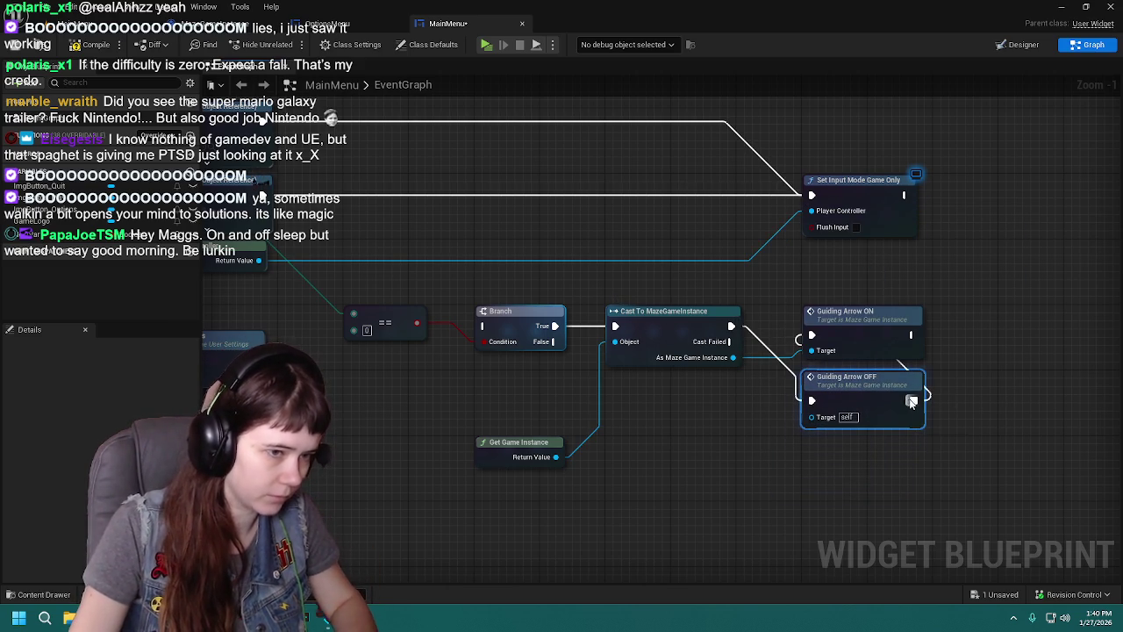
mouse_move(731, 326)
left_mouse_down()
mouse_move(755, 343)
mouse_move(812, 336)
left_mouse_up()
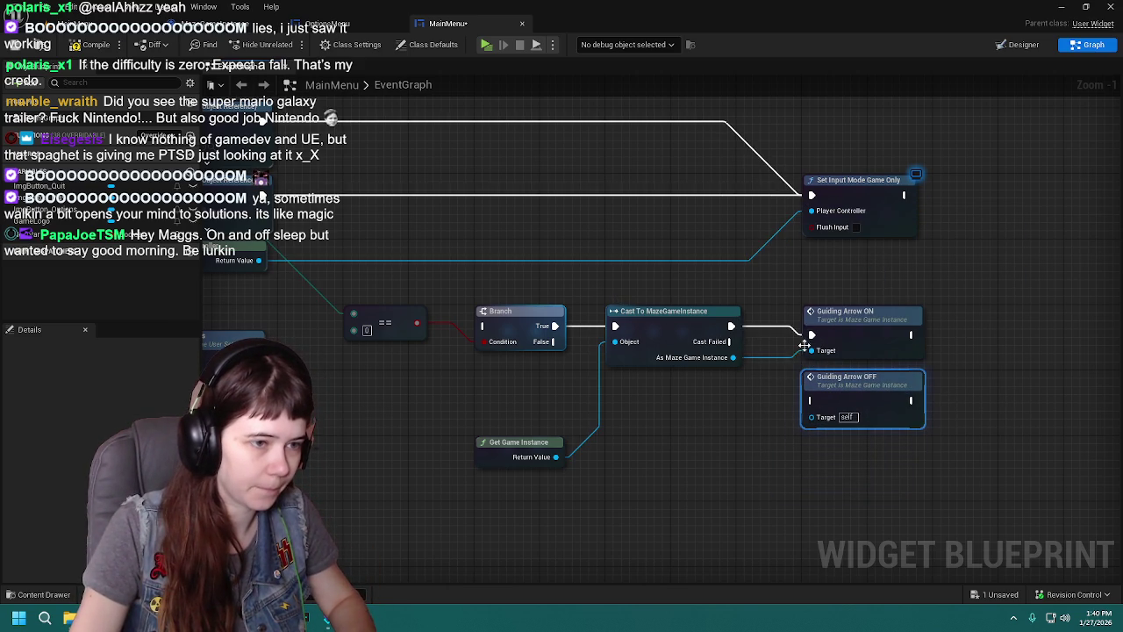
left_click_drag(734, 358, 811, 417)
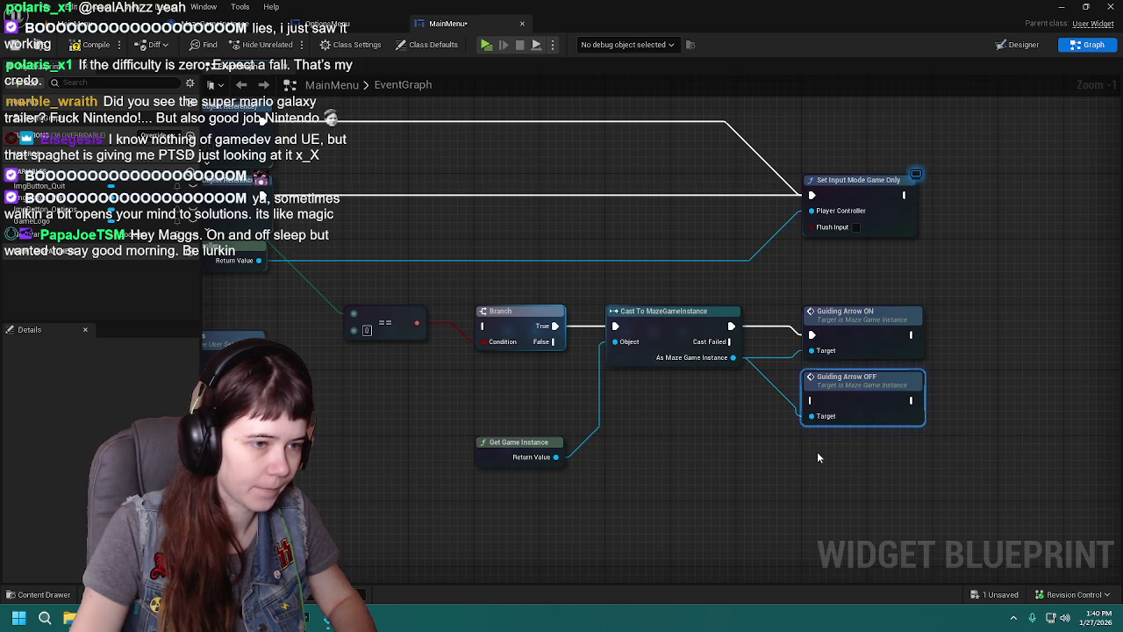
mouse_move(729, 326)
left_mouse_down()
mouse_move(812, 401)
mouse_move(740, 327)
left_mouse_up()
left_click_drag(812, 335, 812, 335)
left_click_drag(850, 392, 849, 457)
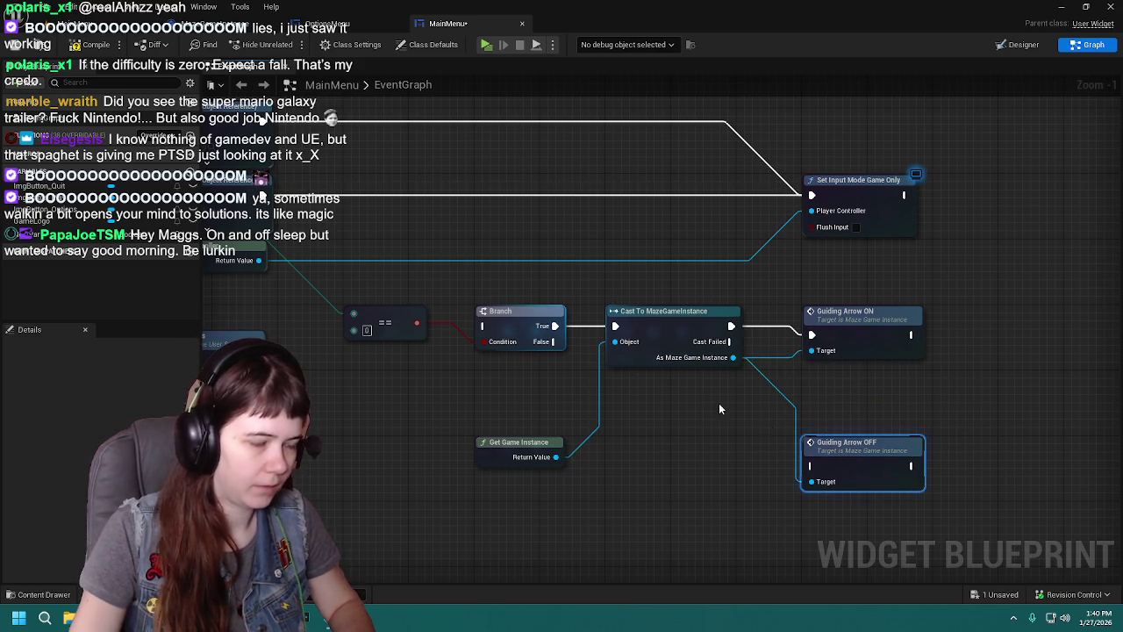
Step: Duplicate the cast node and wire the copy into Guiding Arrow OFF for the False path
left_click(672, 311)
key("ctrl+c")
key("ctrl+v")
left_click_drag(657, 427, 632, 387)
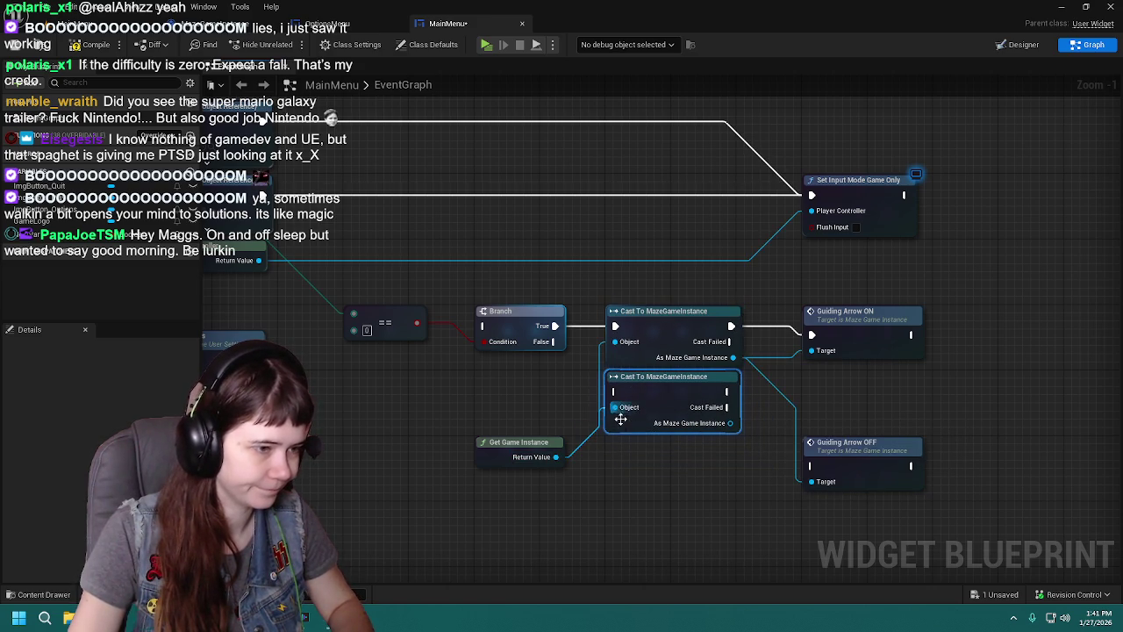
mouse_move(730, 423)
left_mouse_down()
mouse_move(782, 473)
mouse_move(820, 484)
left_mouse_up()
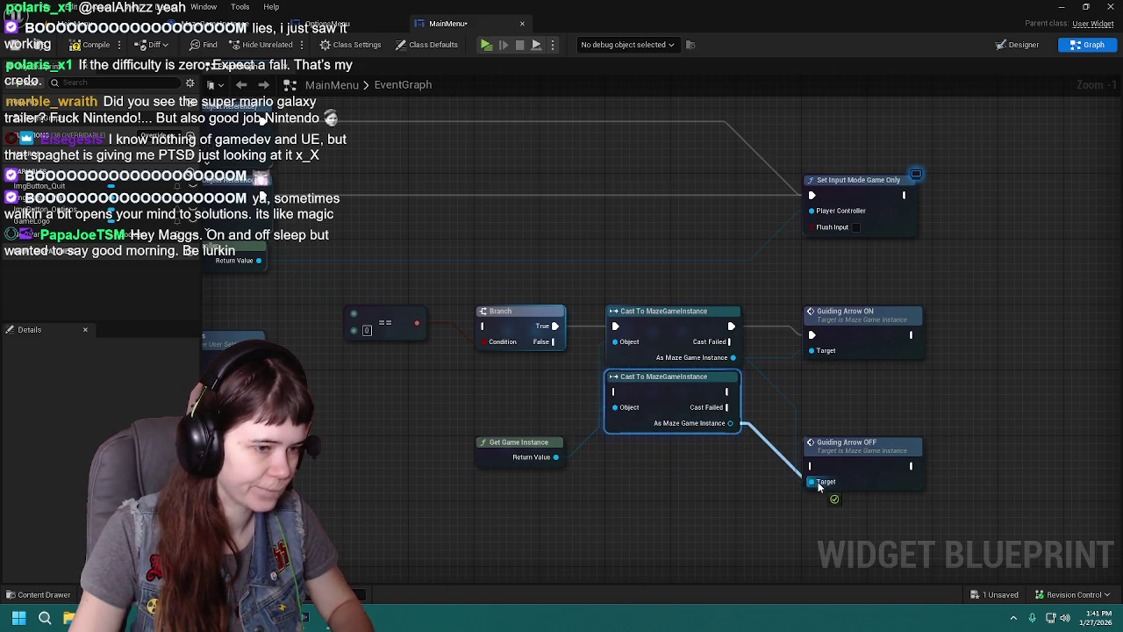
mouse_move(726, 391)
left_mouse_down()
mouse_move(755, 461)
mouse_move(815, 470)
left_mouse_up()
left_click_drag(838, 467, 838, 401)
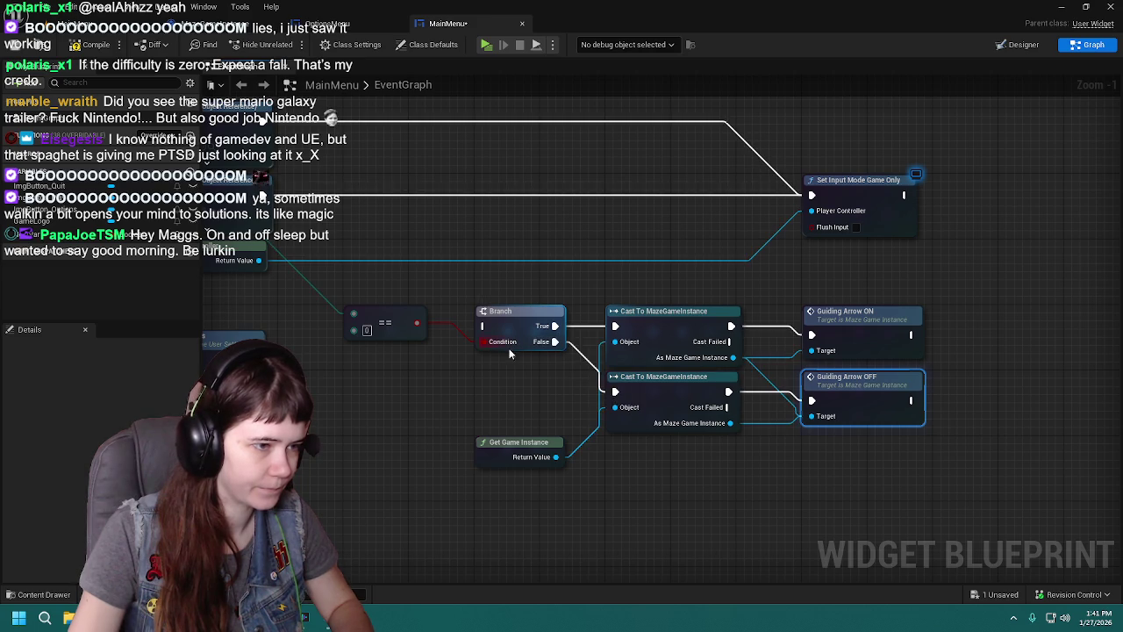
Step: Move the Open Level and controller nodes to the right to make room
scroll(479, 358, "down", 1)
mouse_move(486, 347)
left_mouse_down()
mouse_move(460, 360)
mouse_move(473, 346)
mouse_move(551, 416)
mouse_move(651, 421)
mouse_move(708, 375)
left_mouse_up()
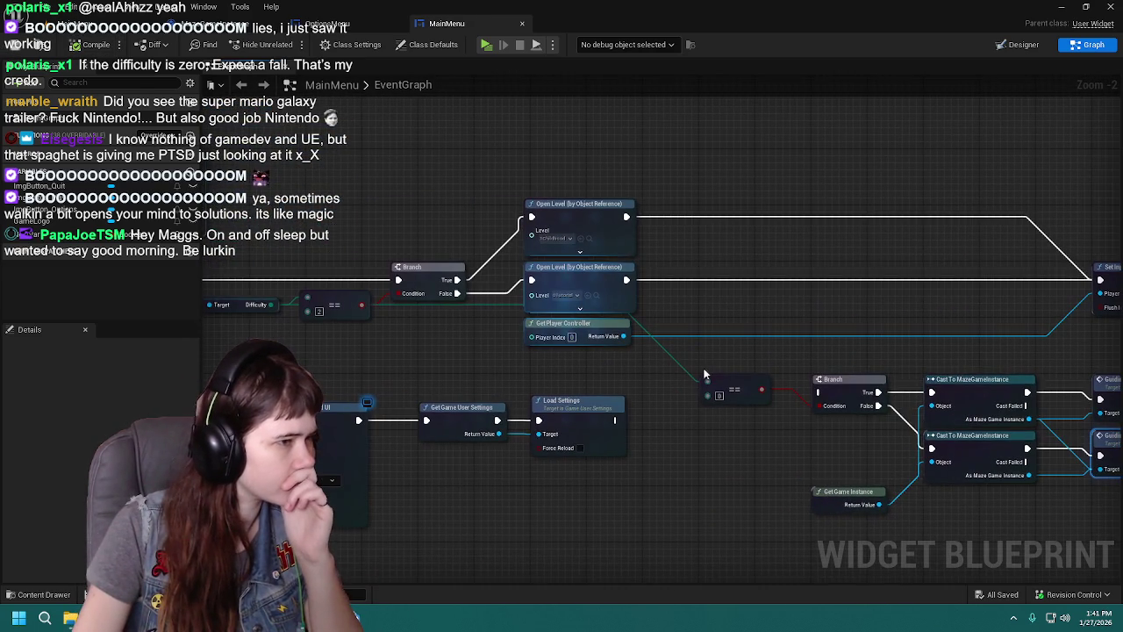
mouse_move(543, 200)
left_mouse_down()
mouse_move(451, 343)
mouse_move(854, 328)
mouse_move(447, 342)
mouse_move(514, 342)
left_mouse_up()
left_click_drag(716, 377, 561, 360)
scroll(562, 360, "down", 1)
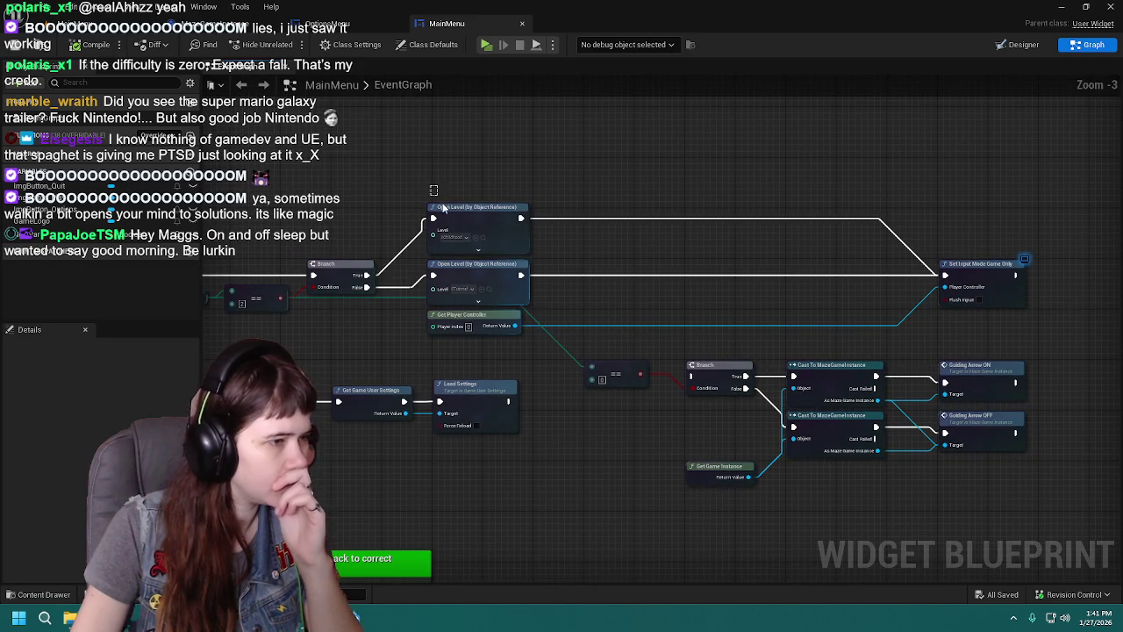
left_click_drag(433, 191, 536, 344)
left_click_drag(474, 209, 832, 215)
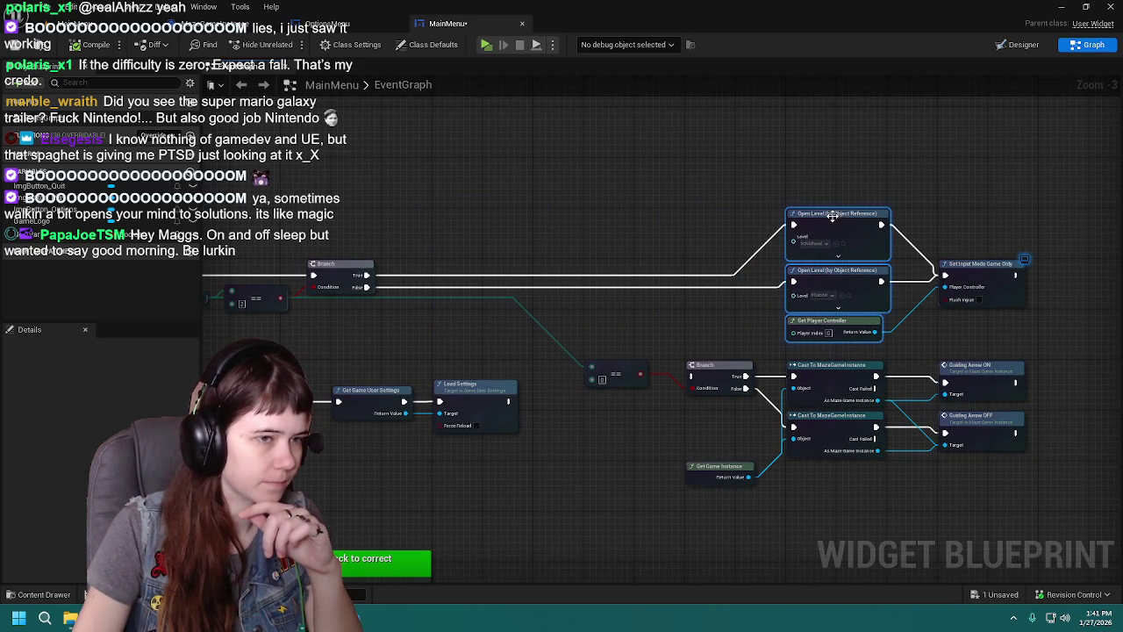
left_click_drag(656, 322, 711, 300)
left_click(672, 354)
Step: Wrap the guiding-arrow nodes in a comment titled 'if easy mode, show the guiding arrow'
left_click_drag(638, 330, 1081, 494)
mouse_move(684, 339)
left_mouse_down()
mouse_move(477, 197)
mouse_move(404, 85)
mouse_move(433, 165)
left_mouse_up()
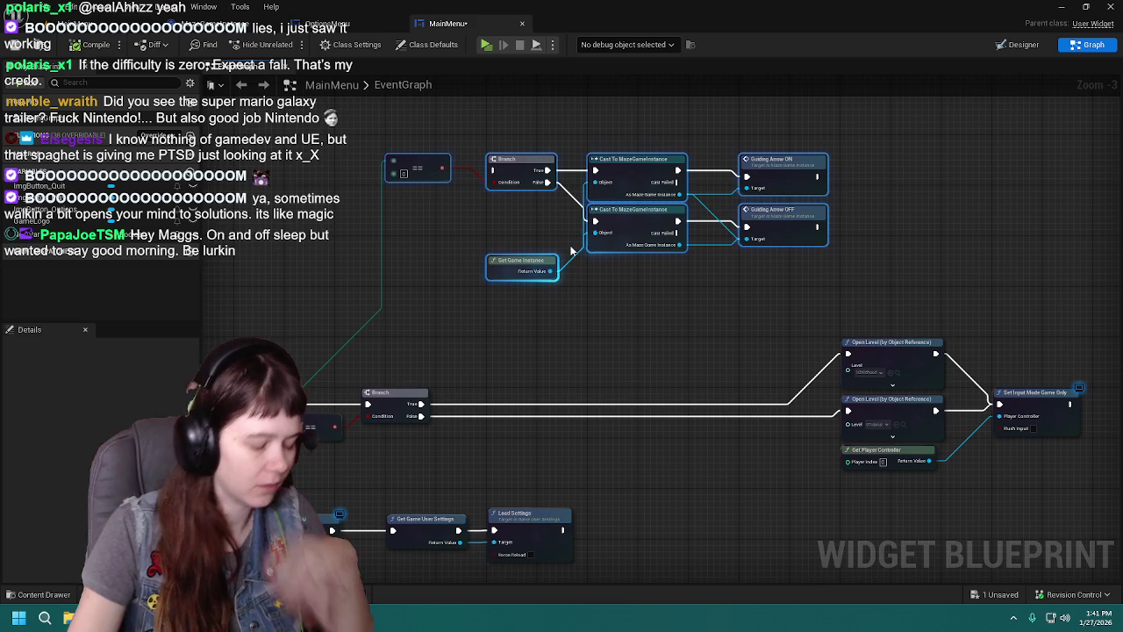
key("c")
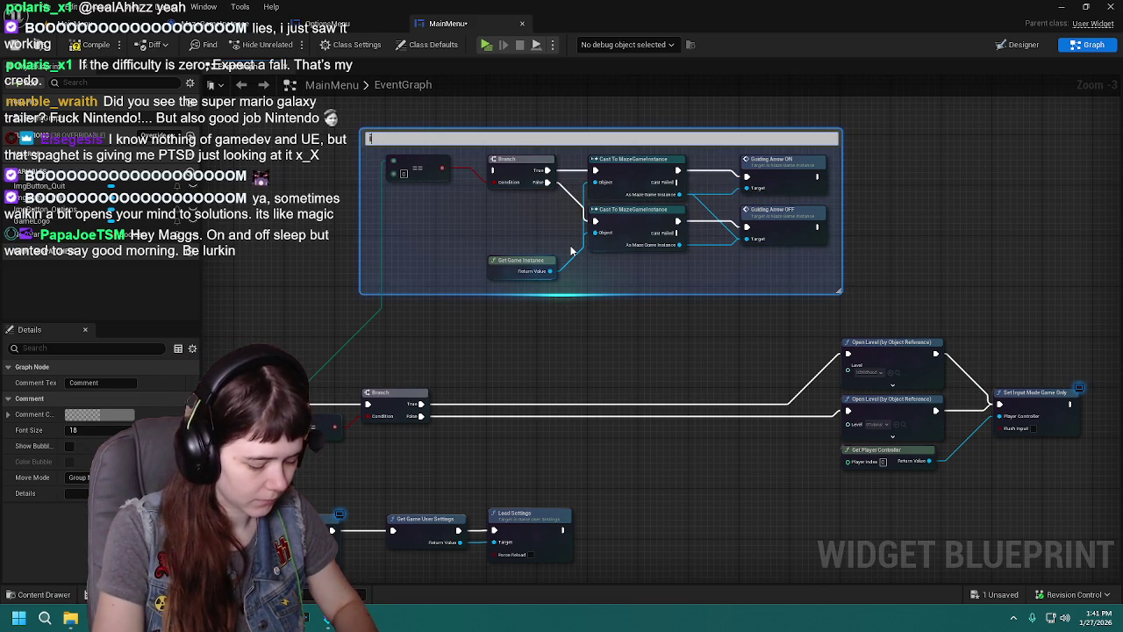
type("if easy mode, show the guiding arr")
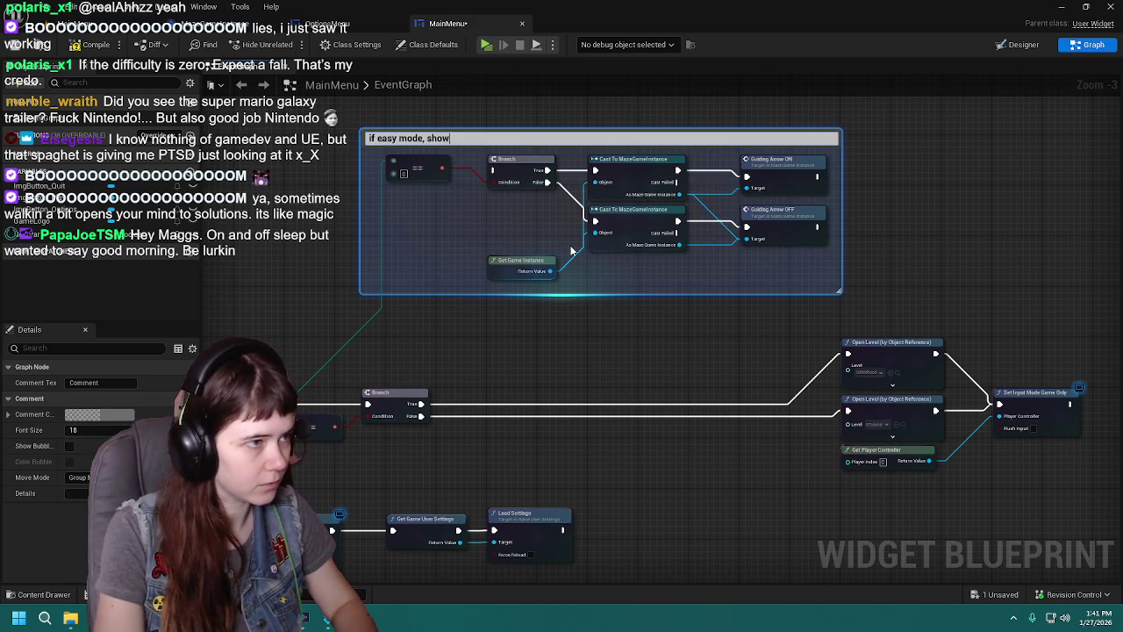
type("ow")
key("Return")
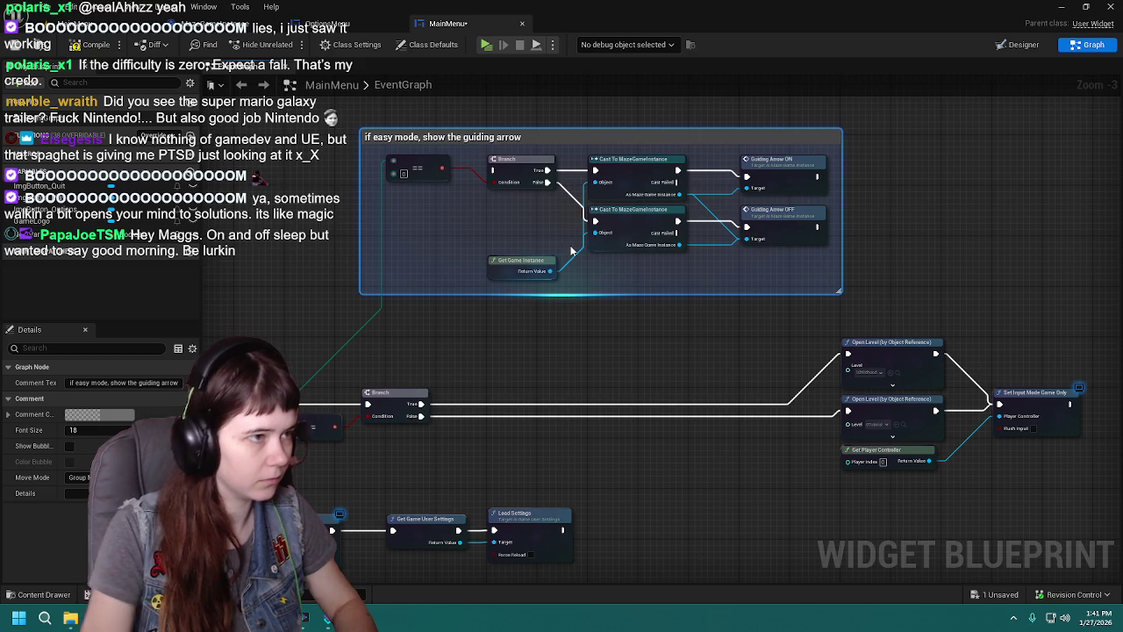
Step: Set the comment box colour to yellow
left_click(99, 414)
type("0.15")
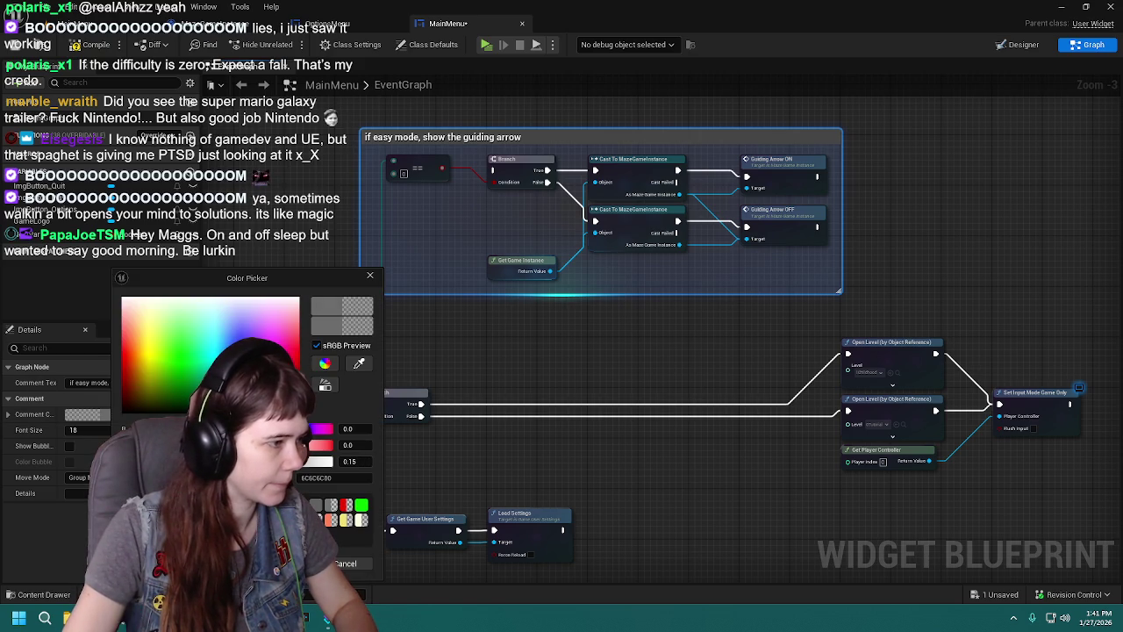
left_click(127, 349)
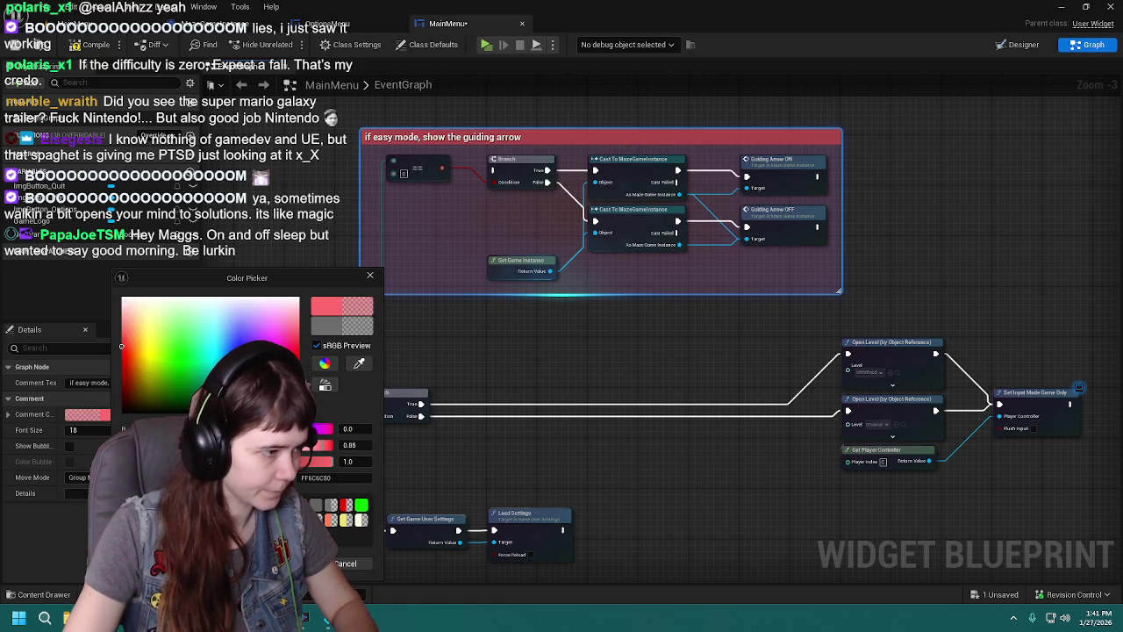
left_click(151, 347)
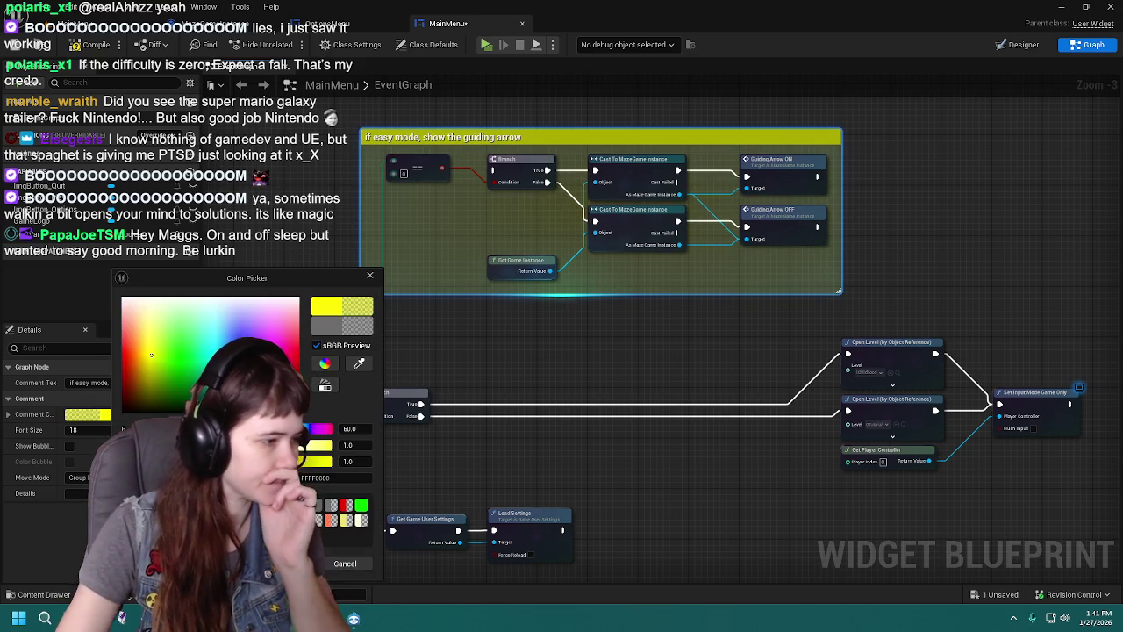
left_click(613, 324)
mouse_move(727, 296)
left_mouse_down()
mouse_move(897, 442)
mouse_move(911, 440)
left_mouse_up()
Step: Push the Open Level, controller and input nodes further right and nudge the yellow comment group
left_click_drag(768, 318, 867, 319)
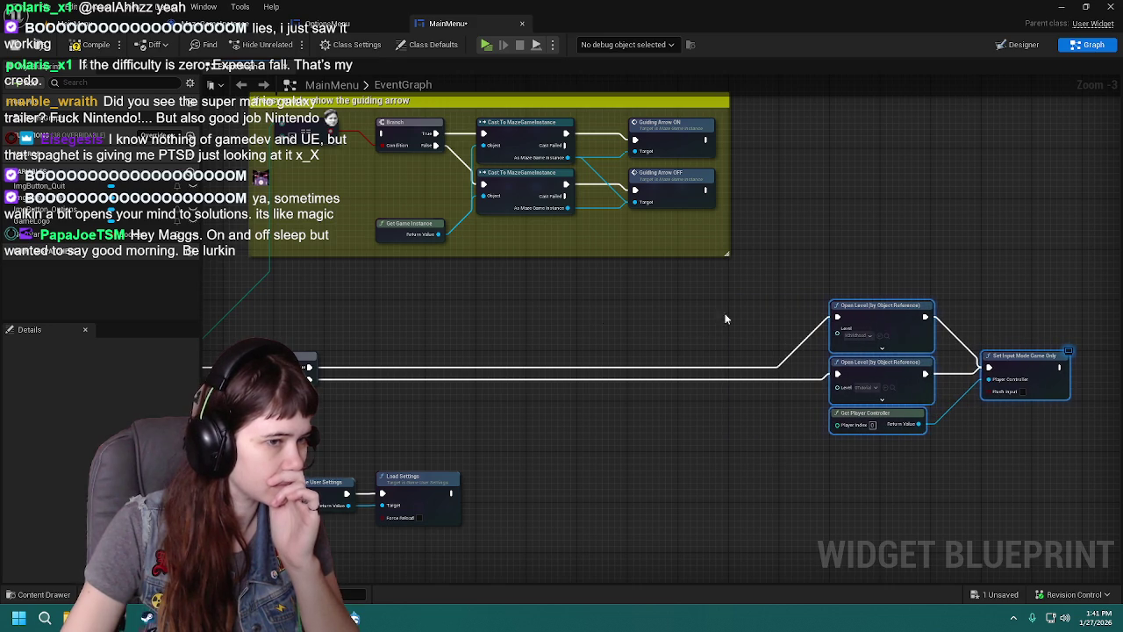
mouse_move(414, 113)
left_mouse_down()
mouse_move(915, 290)
mouse_move(730, 267)
left_mouse_up()
mouse_move(312, 134)
left_mouse_down()
mouse_move(389, 330)
mouse_move(190, 274)
left_mouse_up()
mouse_move(620, 247)
left_mouse_down()
mouse_move(811, 371)
mouse_move(878, 334)
mouse_move(929, 338)
mouse_move(919, 338)
left_mouse_up()
left_click_drag(595, 215, 863, 233)
left_click_drag(419, 209, 531, 298)
left_click_drag(890, 422, 889, 420)
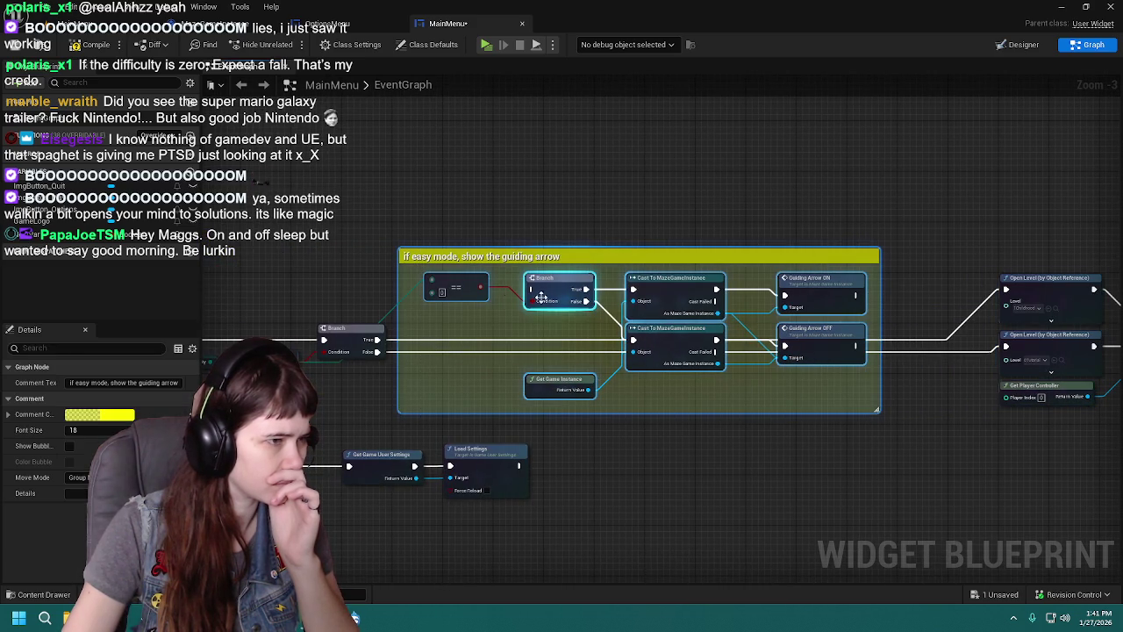
left_click_drag(456, 285, 474, 287)
left_click(380, 286)
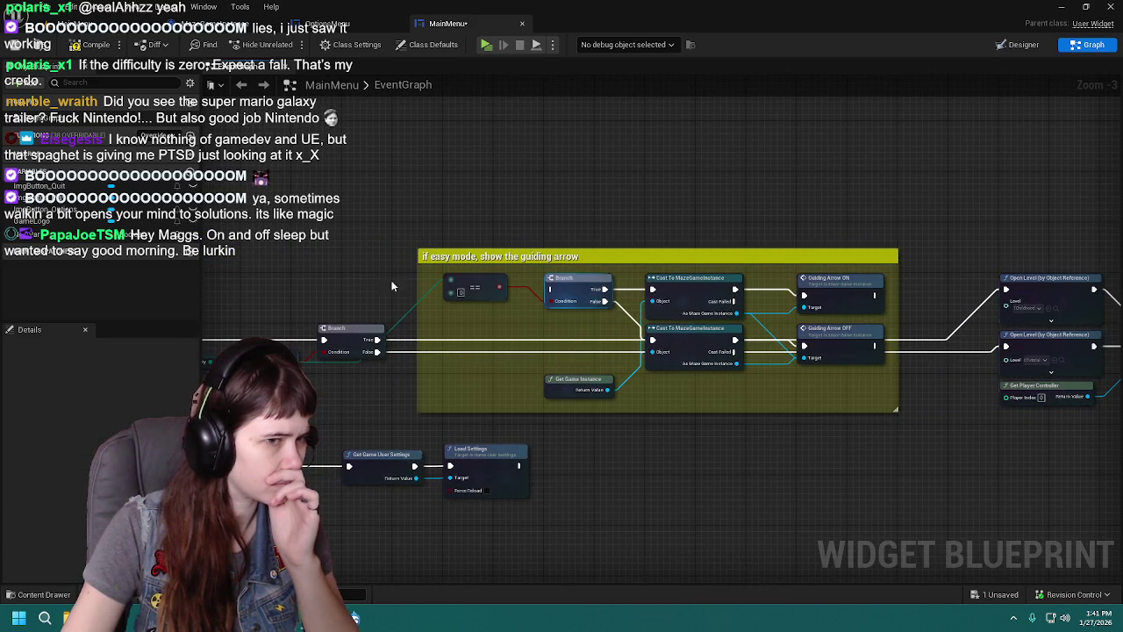
Step: Reposition the easy-mode comment group up and left near Load Settings
left_click_drag(948, 371, 773, 361)
scroll(773, 362, "up", 1)
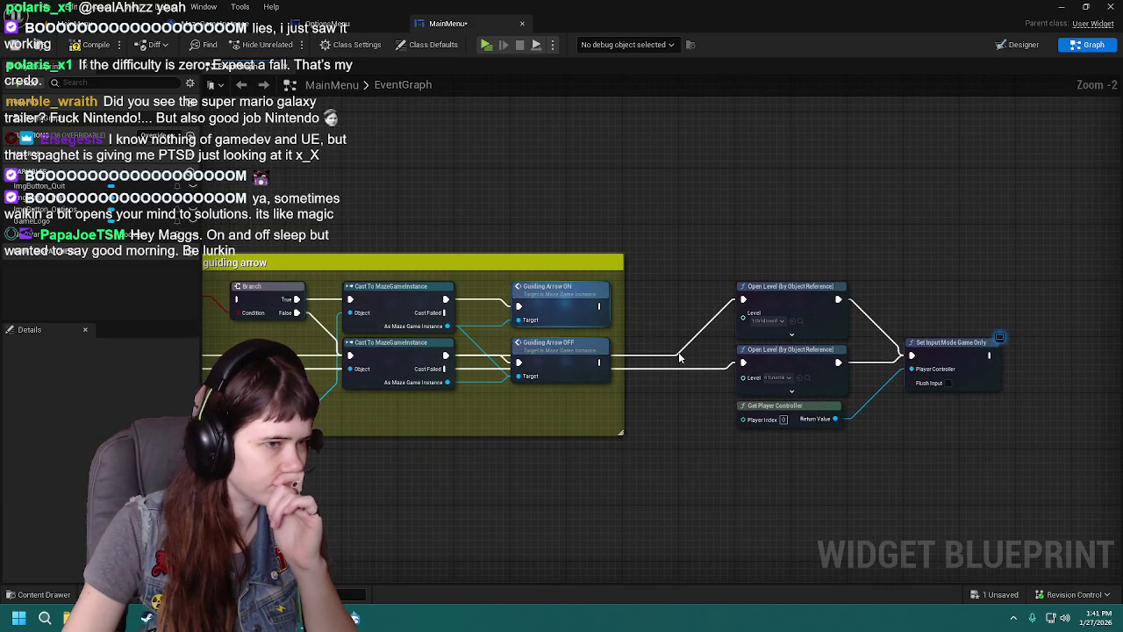
mouse_move(598, 307)
left_mouse_down()
mouse_move(634, 218)
mouse_move(891, 162)
mouse_move(557, 201)
left_mouse_up()
scroll(835, 155, "down", 1)
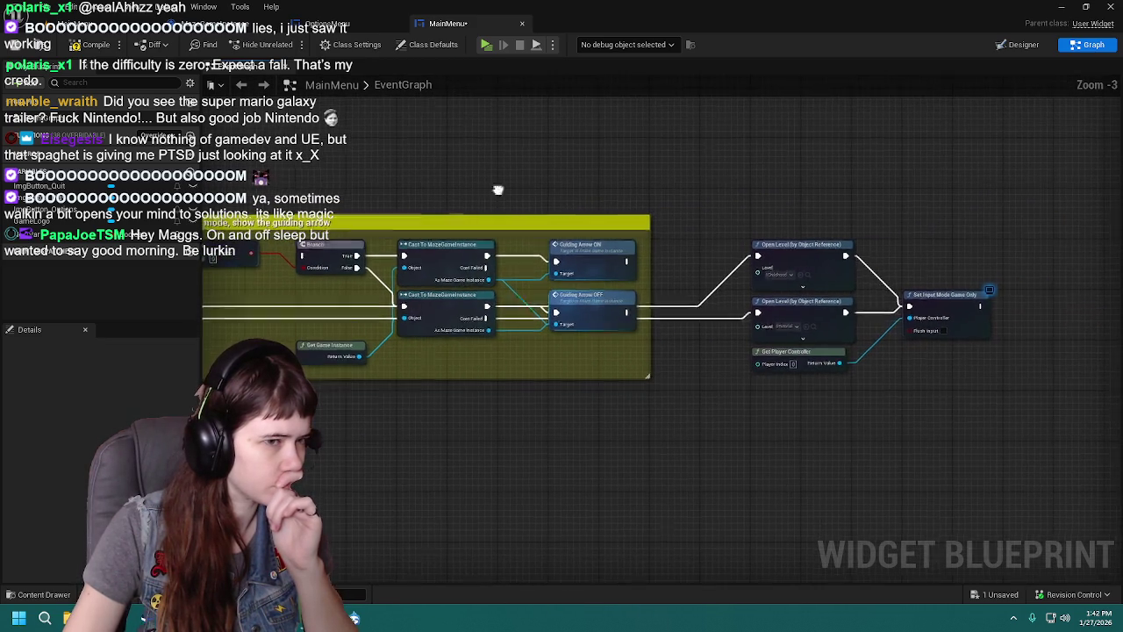
left_click_drag(489, 196, 919, 202)
mouse_move(543, 255)
left_mouse_down()
mouse_move(647, 229)
mouse_move(691, 232)
mouse_move(548, 228)
left_mouse_up()
left_click_drag(447, 256, 521, 342)
left_click_drag(574, 229, 500, 291)
left_click(596, 267)
mouse_move(579, 303)
left_mouse_down()
mouse_move(554, 162)
mouse_move(532, 158)
mouse_move(533, 143)
left_mouse_up()
Step: Move the Difficulty getter, == check and Branch nodes further right beside the Open Level nodes
mouse_move(607, 320)
left_mouse_down()
mouse_move(957, 308)
mouse_move(883, 283)
left_mouse_up()
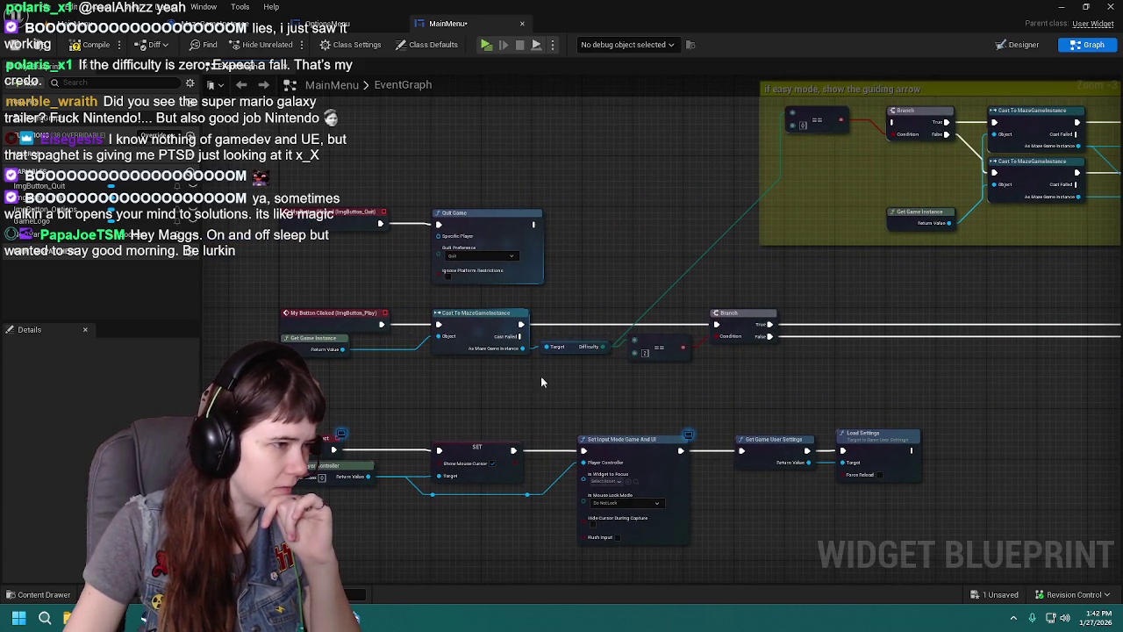
mouse_move(764, 398)
left_mouse_down()
mouse_move(527, 386)
mouse_move(437, 307)
left_mouse_up()
mouse_move(526, 386)
left_mouse_down()
mouse_move(602, 394)
mouse_move(502, 369)
mouse_move(656, 352)
left_mouse_up()
mouse_move(743, 392)
left_mouse_down()
mouse_move(797, 401)
mouse_move(712, 386)
left_mouse_up()
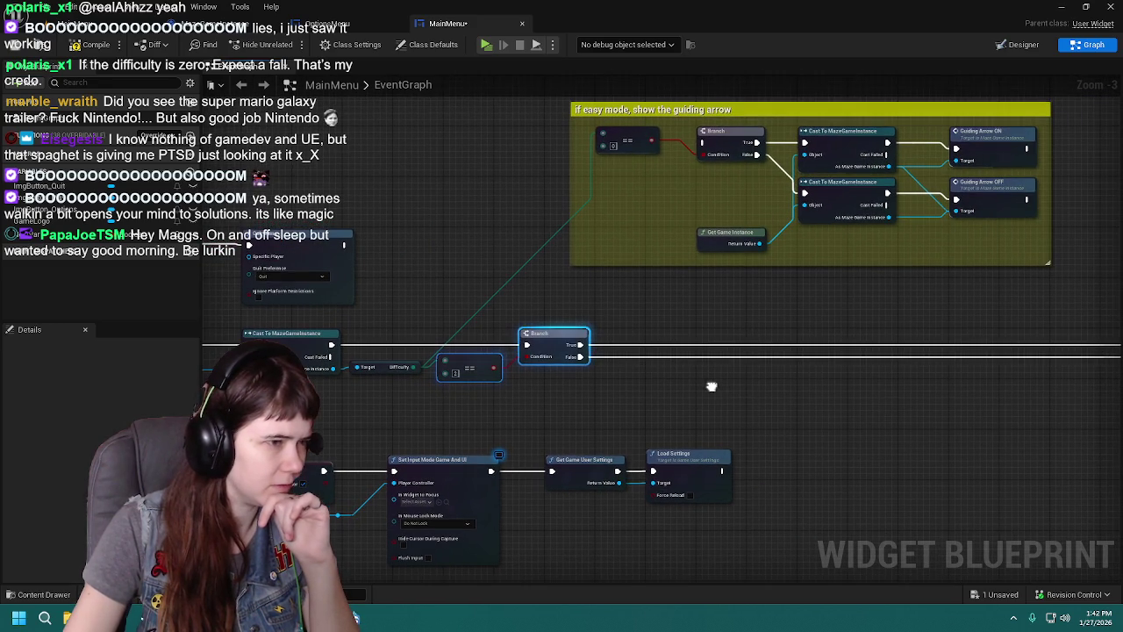
mouse_move(386, 334)
left_mouse_down()
mouse_move(409, 353)
mouse_move(586, 363)
left_mouse_up()
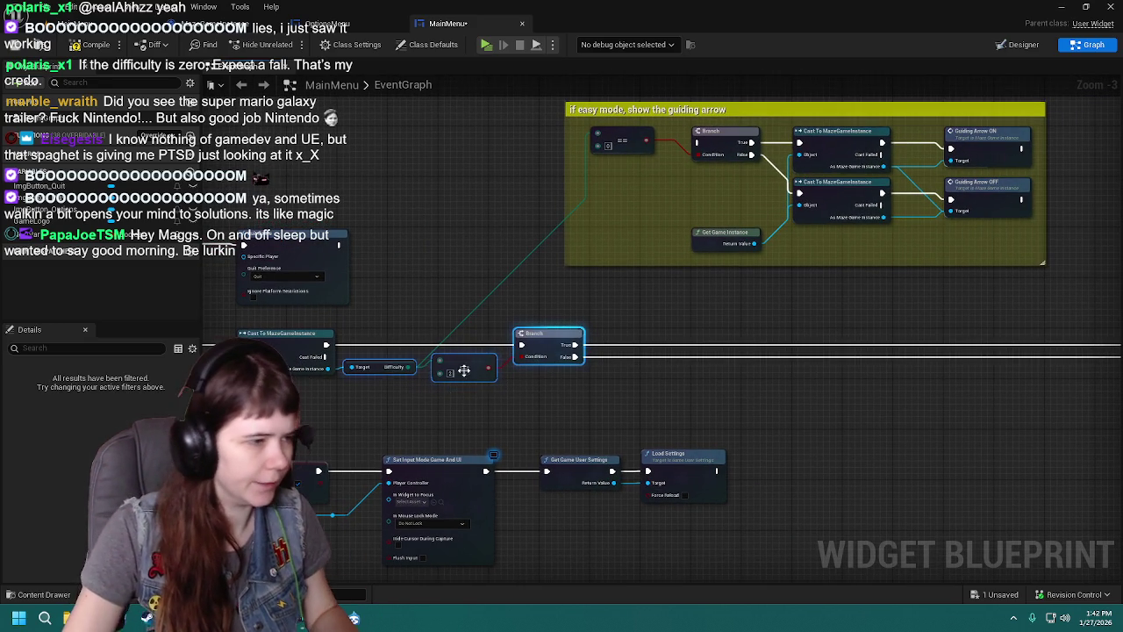
mouse_move(382, 367)
left_mouse_down()
mouse_move(694, 381)
mouse_move(497, 370)
mouse_move(617, 328)
mouse_move(612, 309)
mouse_move(804, 401)
left_mouse_up()
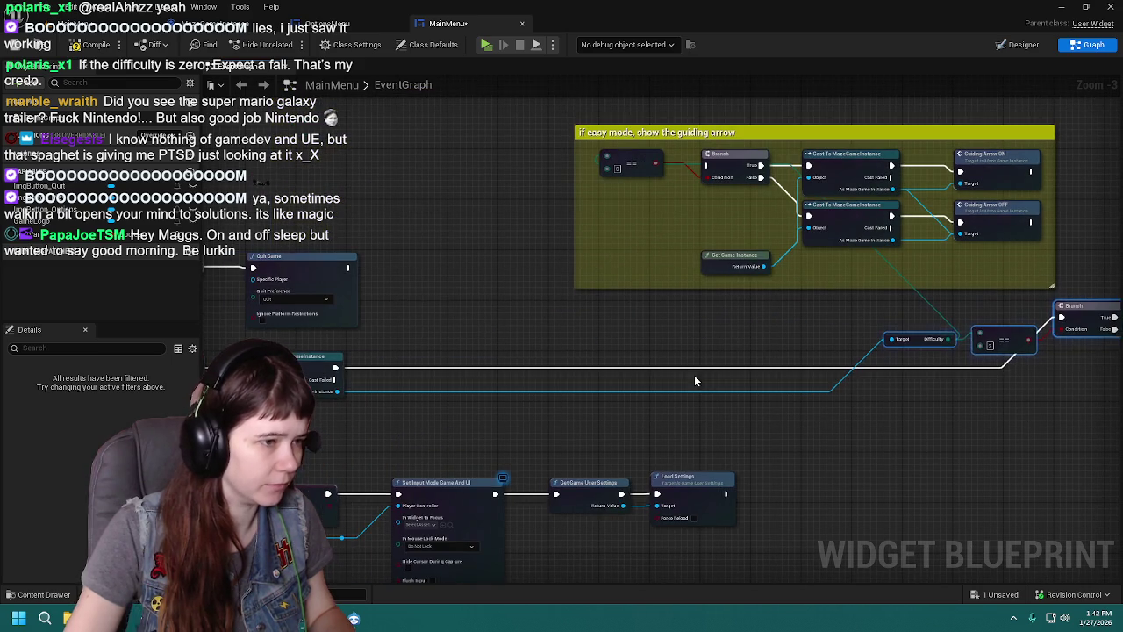
Step: Wire the MazeGameInstance cast into a new Sequence node and add a reroute on the game-instance wire
left_click(485, 326)
scroll(485, 327, "up", 1)
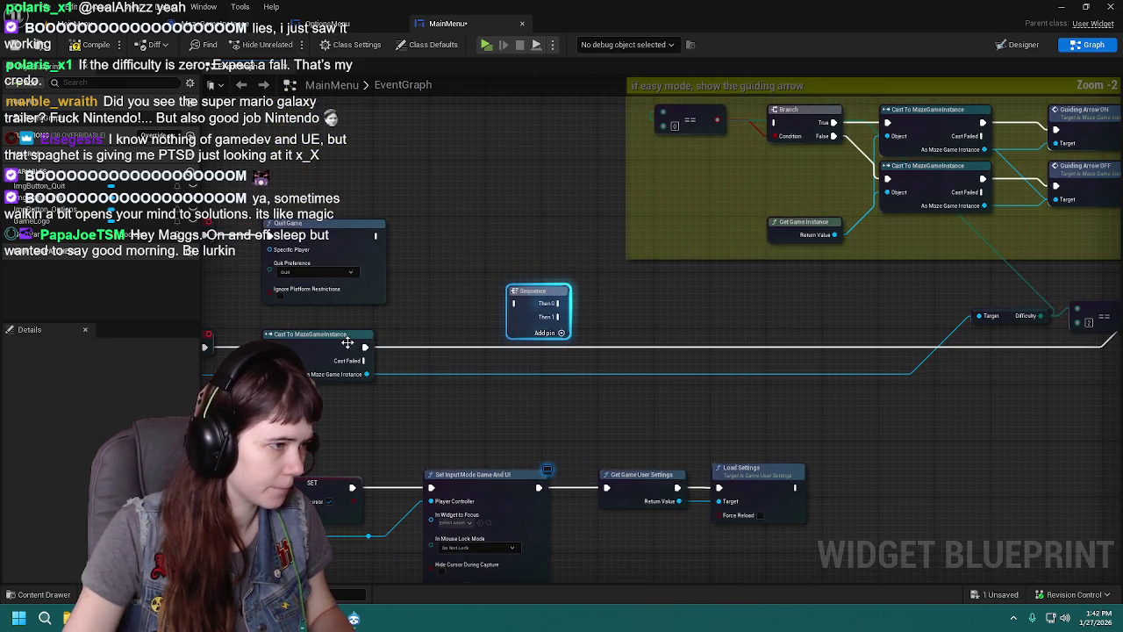
left_click_drag(364, 348, 515, 305)
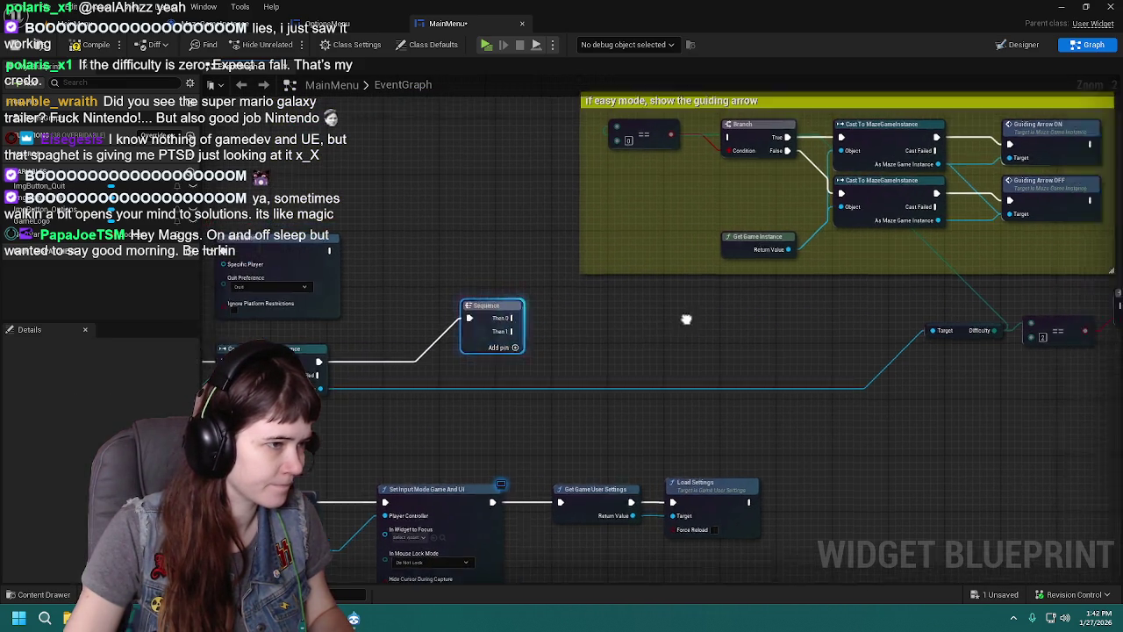
mouse_move(311, 380)
left_mouse_down()
mouse_move(360, 386)
mouse_move(373, 274)
mouse_move(527, 200)
mouse_move(474, 409)
mouse_move(732, 394)
left_mouse_up()
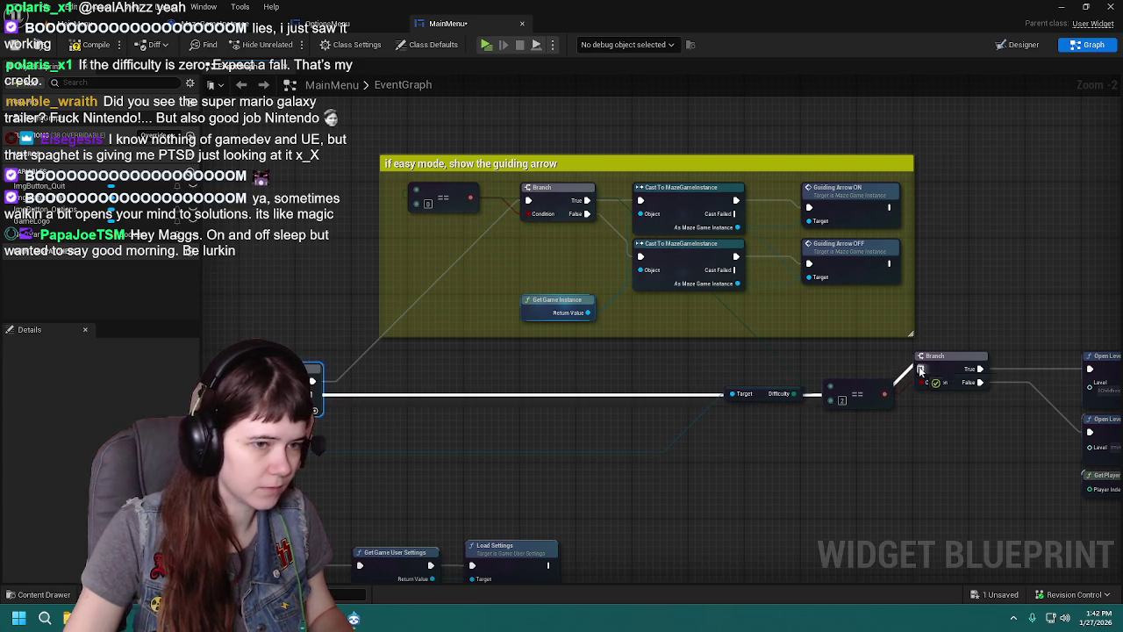
scroll(664, 446, "down", 1)
scroll(732, 375, "up", 1)
mouse_move(601, 352)
left_mouse_down()
mouse_move(525, 388)
mouse_move(530, 397)
left_mouse_up()
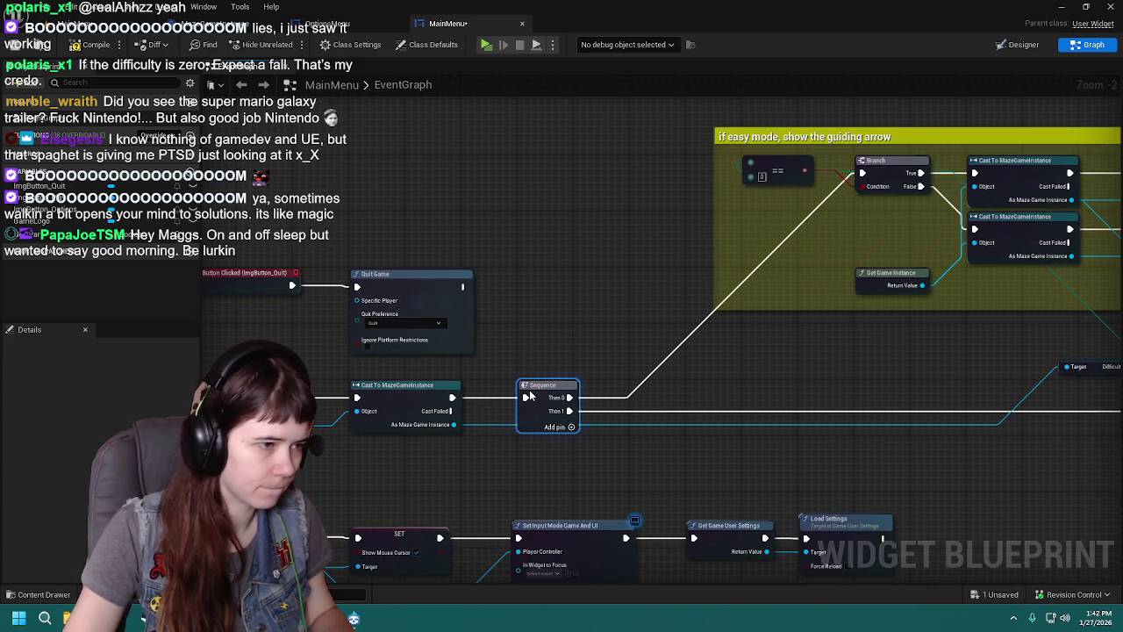
double_click(612, 423)
mouse_move(612, 422)
left_mouse_down()
mouse_move(537, 462)
mouse_move(438, 386)
mouse_move(852, 386)
mouse_move(690, 404)
left_mouse_up()
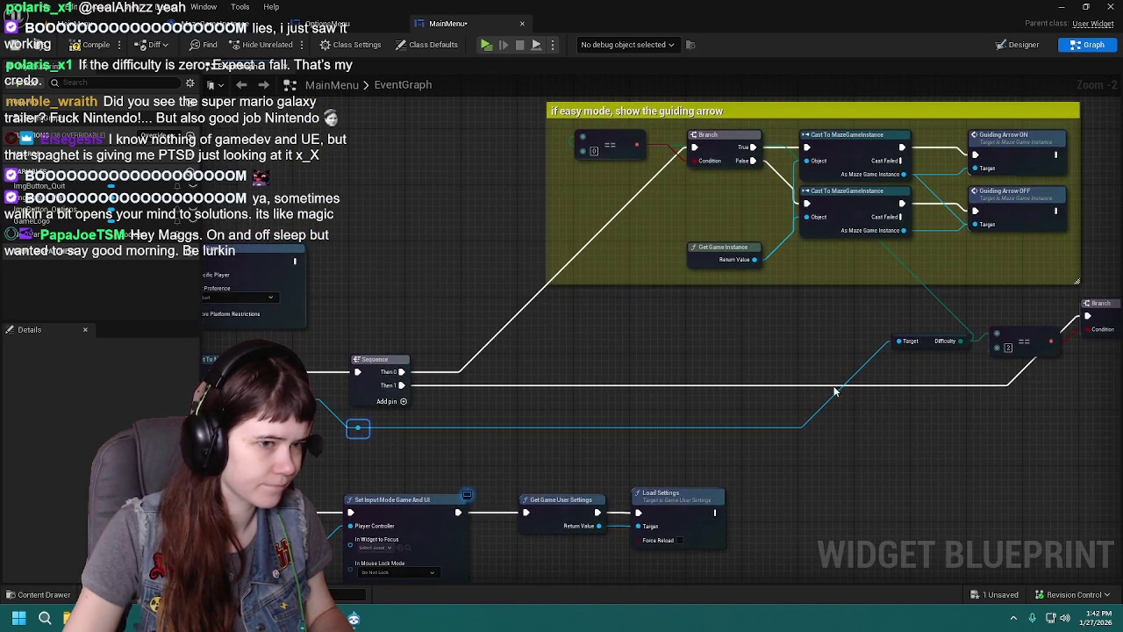
Step: Reposition the difficulty check, Open Level nodes and easy-mode comment group around the Sequence node
left_click_drag(820, 389, 446, 360)
mouse_move(478, 288)
left_mouse_down()
mouse_move(1053, 413)
mouse_move(1075, 427)
left_mouse_up()
mouse_move(410, 416)
left_mouse_down()
mouse_move(843, 413)
mouse_move(562, 373)
left_mouse_up()
scroll(561, 373, "down", 1)
mouse_move(698, 287)
left_mouse_down()
mouse_move(663, 351)
mouse_move(614, 399)
mouse_move(619, 410)
mouse_move(667, 406)
left_mouse_up()
left_click_drag(386, 86, 600, 199)
left_click(600, 198)
left_click_drag(900, 356, 719, 299)
mouse_move(453, 160)
left_mouse_down()
mouse_move(409, 263)
mouse_move(458, 281)
mouse_move(352, 259)
mouse_move(618, 245)
left_mouse_up()
Step: Tidy the reroute point on the Then 1 wire leading to the level Branch
scroll(458, 281, "up", 1)
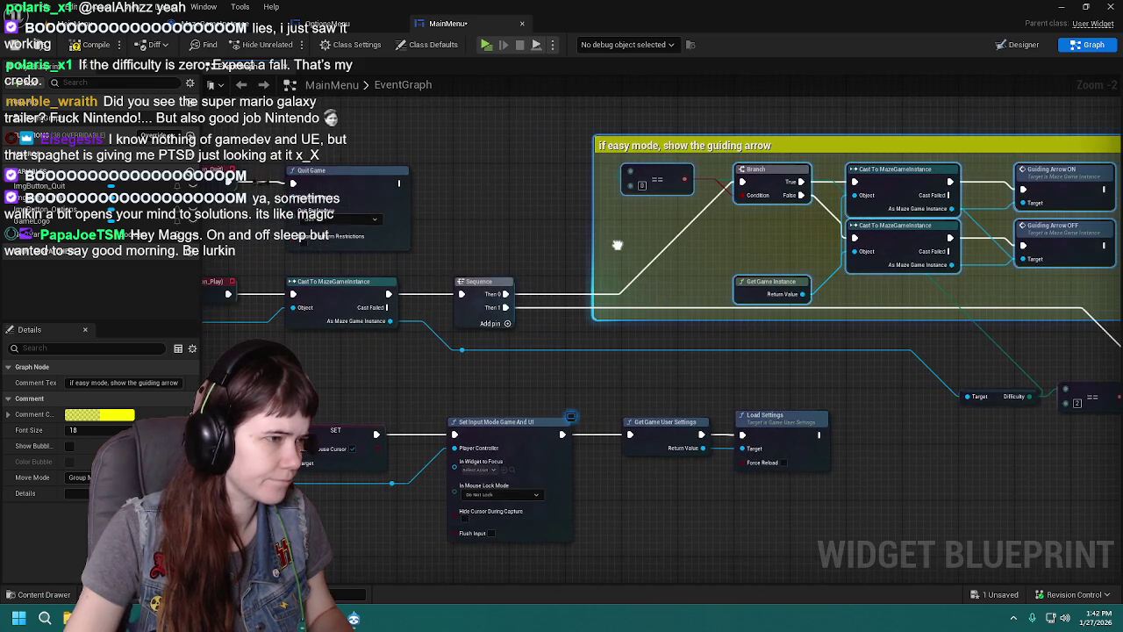
mouse_move(900, 373)
left_mouse_down()
mouse_move(576, 357)
mouse_move(523, 337)
mouse_move(640, 351)
left_mouse_up()
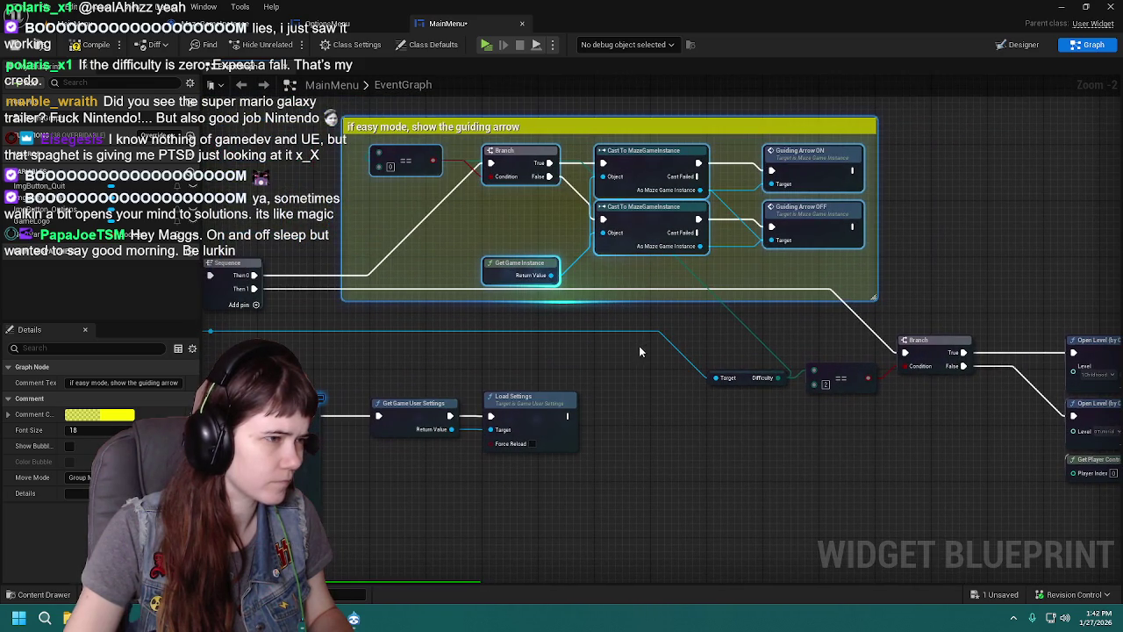
left_click(856, 315)
mouse_move(849, 314)
left_mouse_down()
mouse_move(336, 310)
mouse_move(301, 315)
mouse_move(306, 324)
left_mouse_up()
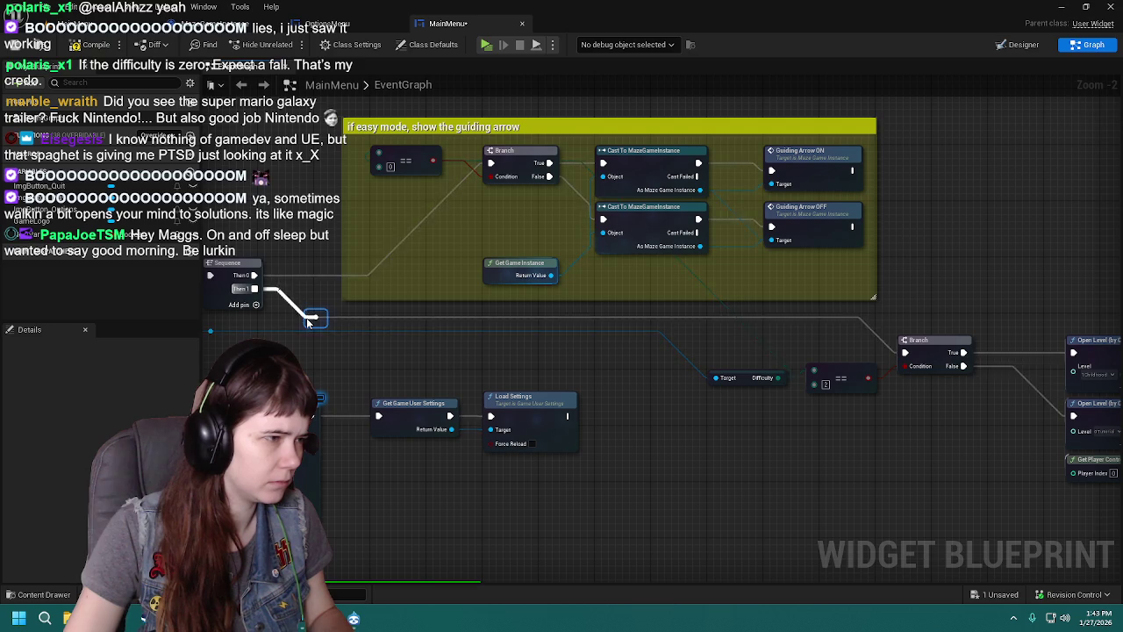
left_click_drag(387, 358, 562, 360)
mouse_move(637, 373)
left_mouse_down()
mouse_move(318, 348)
mouse_move(623, 363)
left_mouse_up()
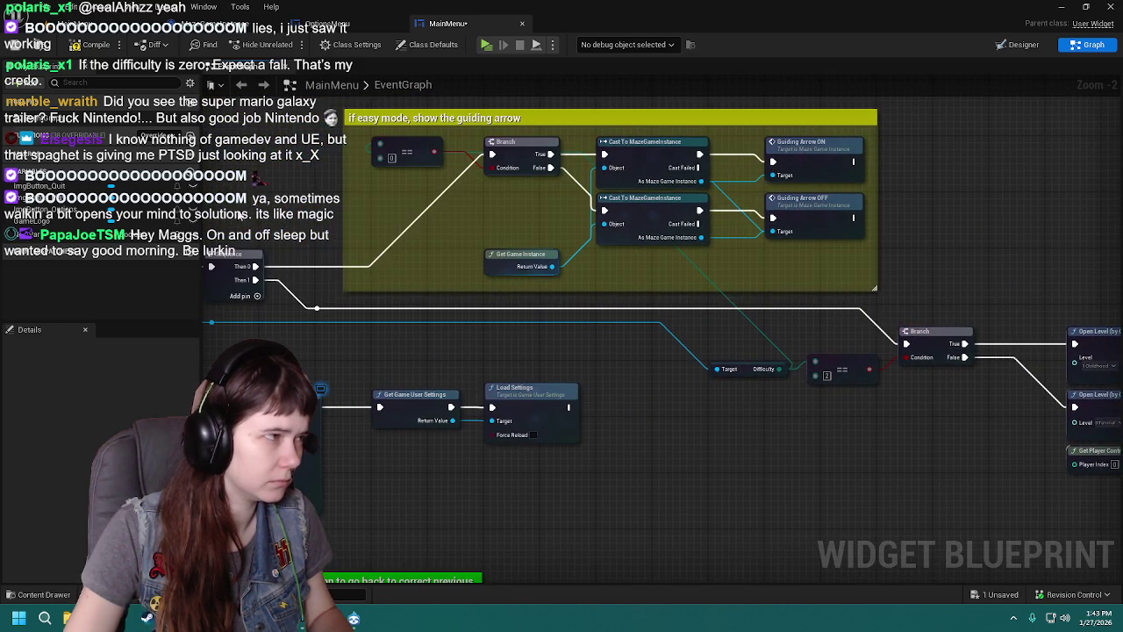
Step: Play-test standalone, set Difficulty to Easy from the pause menu, then stop and dismiss the error log
left_click(93, 29)
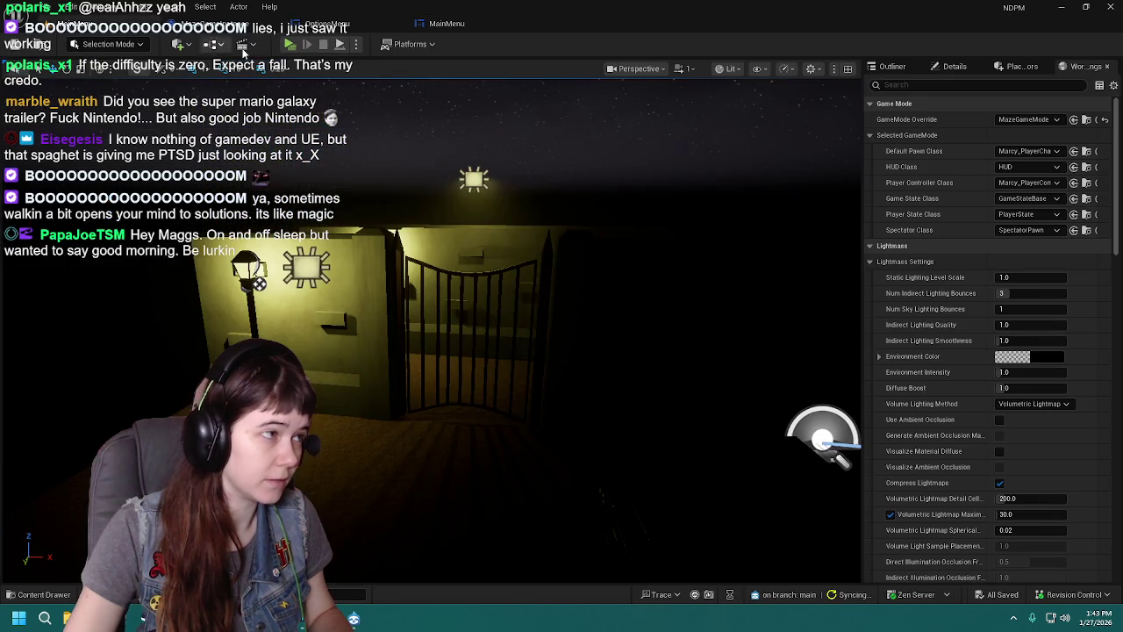
left_click(288, 46)
left_click(793, 462)
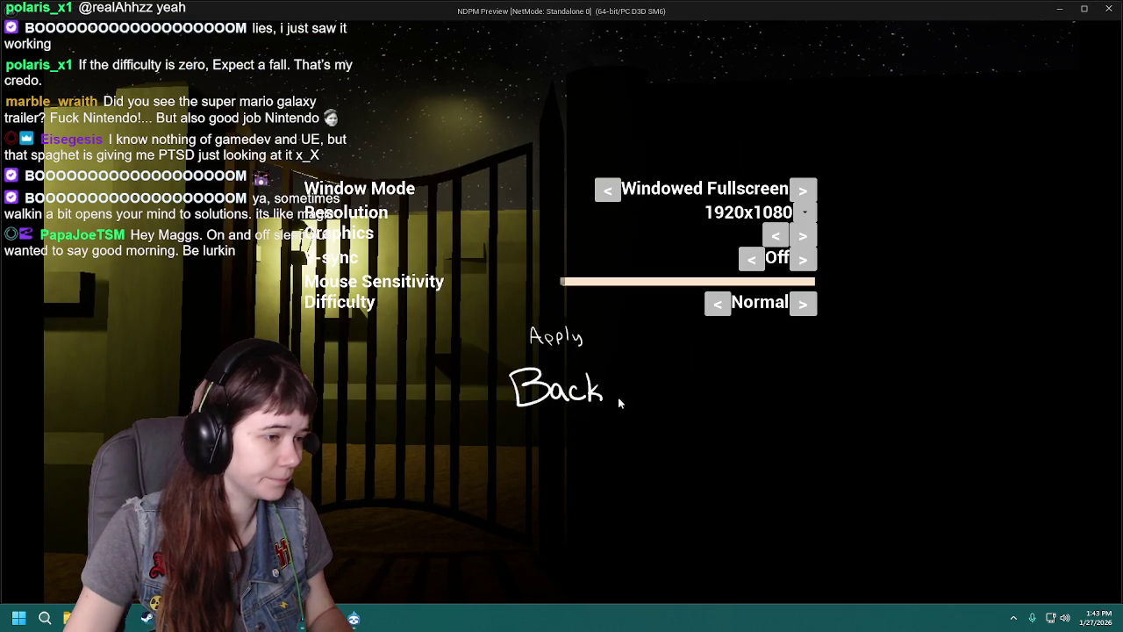
left_click(560, 386)
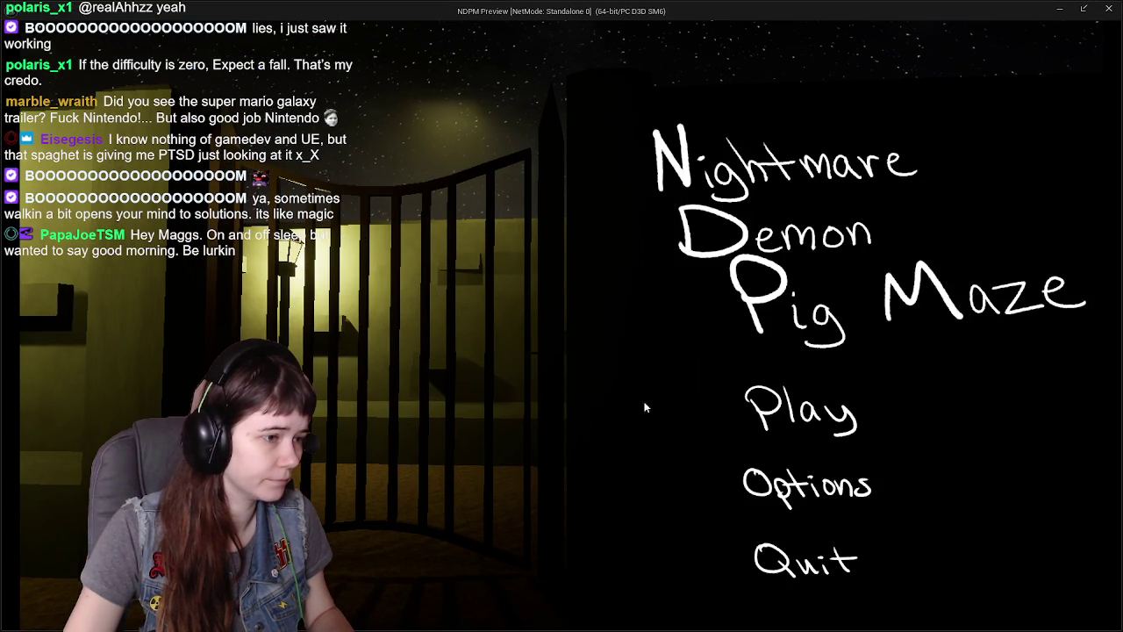
left_click(819, 420)
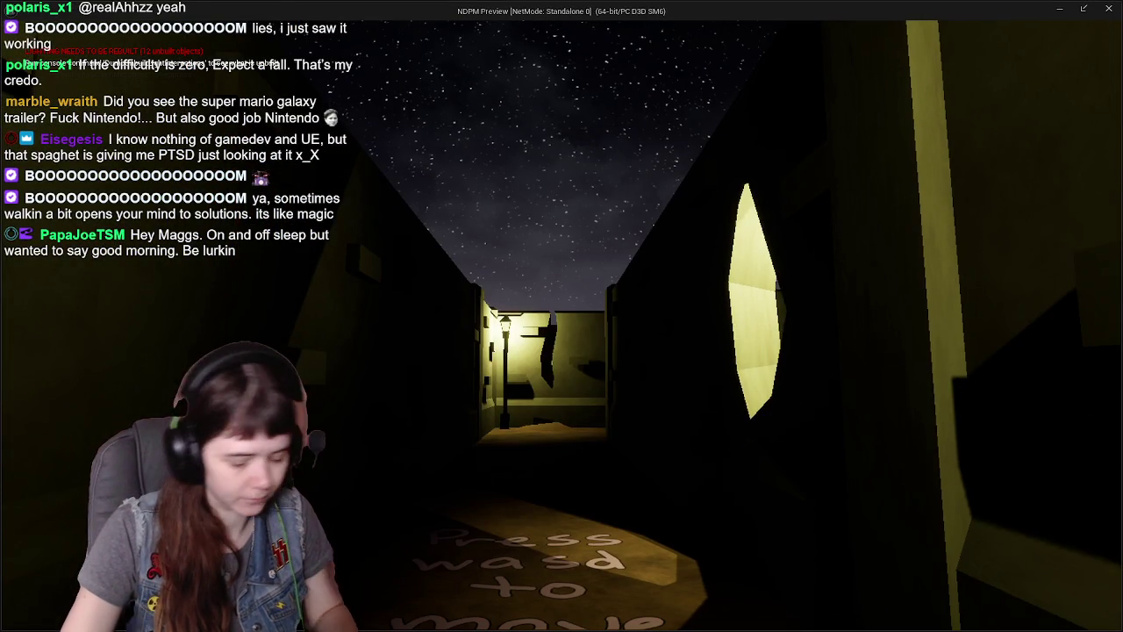
key("Escape")
left_click(537, 420)
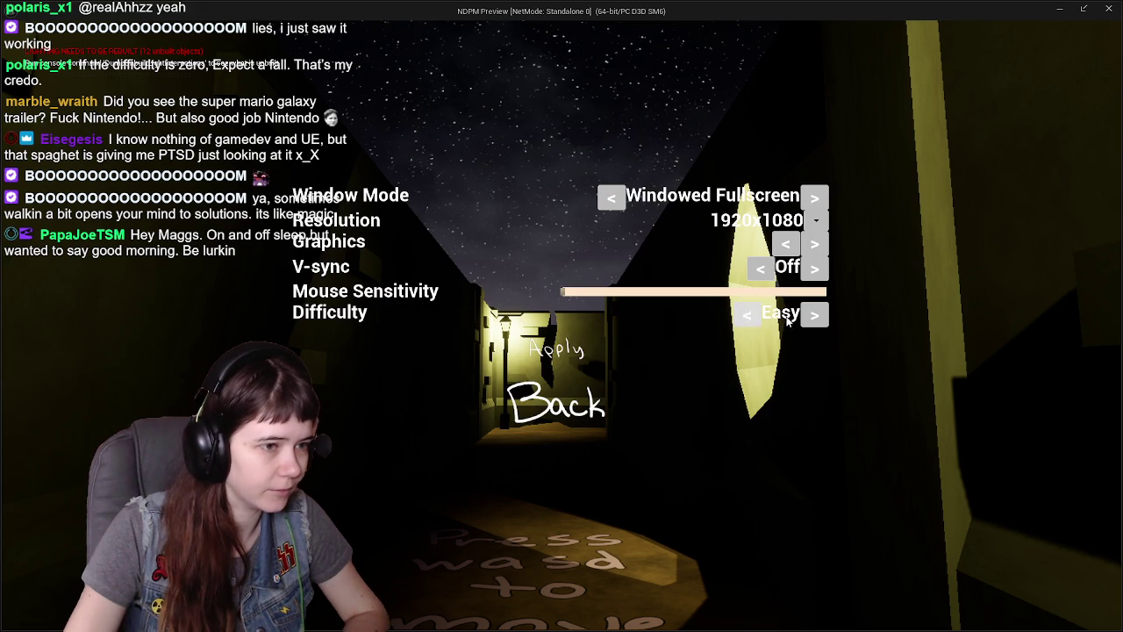
left_click(725, 315)
key("Escape")
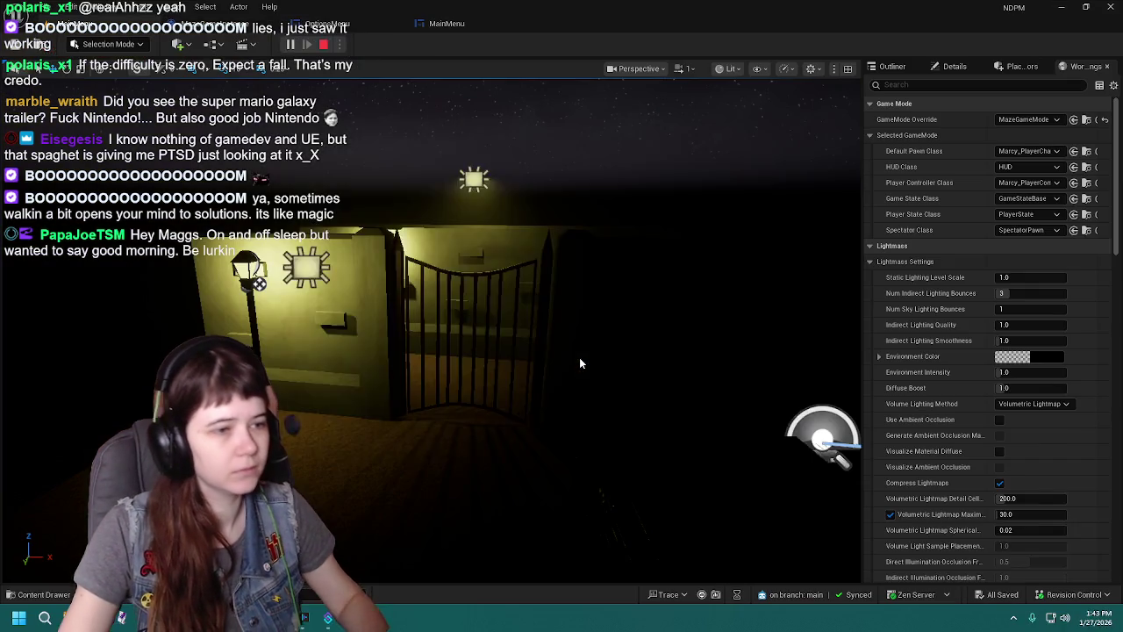
left_click(824, 133)
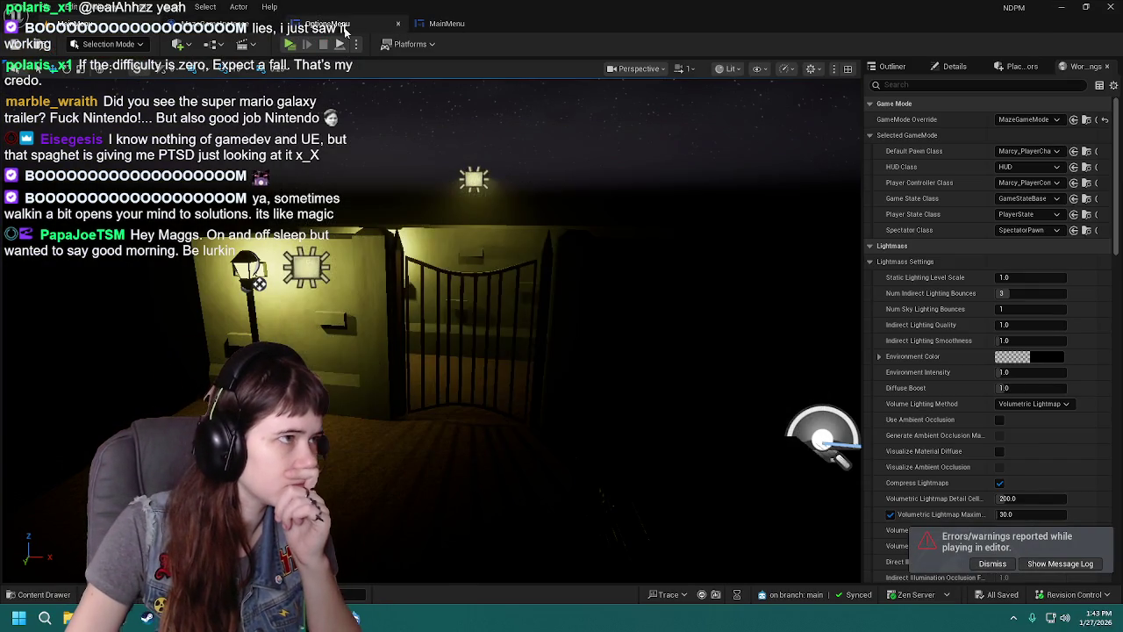
Step: Look over the MainMenu graph's button-click, Set Input Mode Game Only and Open Level nodes
left_click(328, 24)
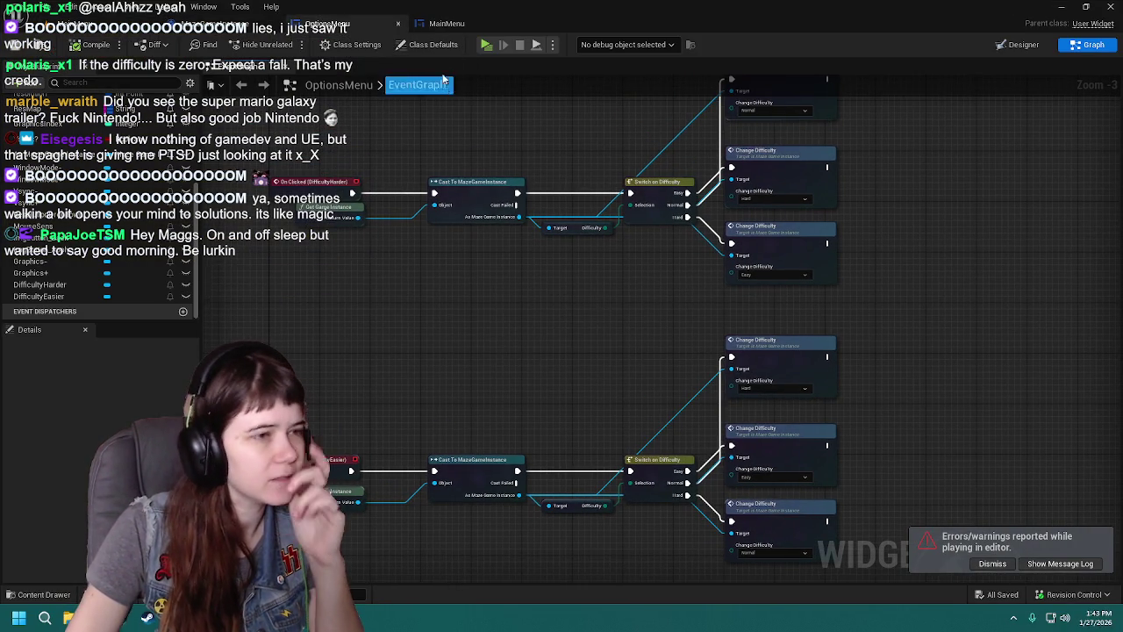
left_click(458, 24)
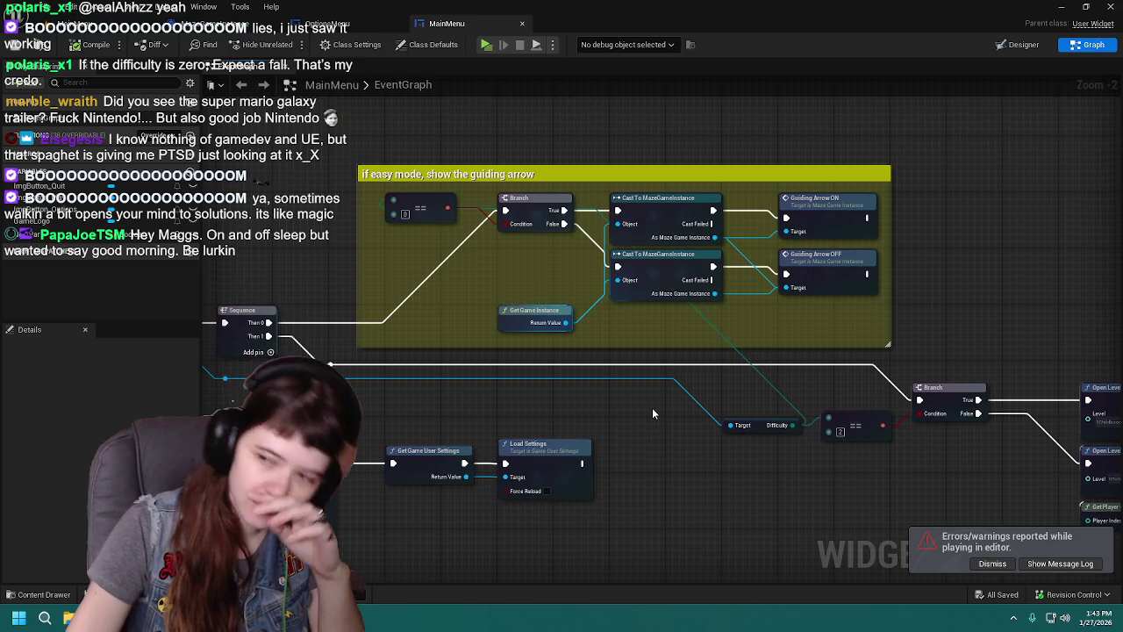
mouse_move(695, 515)
left_mouse_down()
mouse_move(567, 446)
mouse_move(635, 460)
left_mouse_up()
left_click_drag(781, 506, 818, 488)
mouse_move(529, 444)
left_mouse_down()
mouse_move(672, 401)
mouse_move(858, 443)
mouse_move(706, 444)
mouse_move(549, 409)
mouse_move(662, 366)
left_mouse_up()
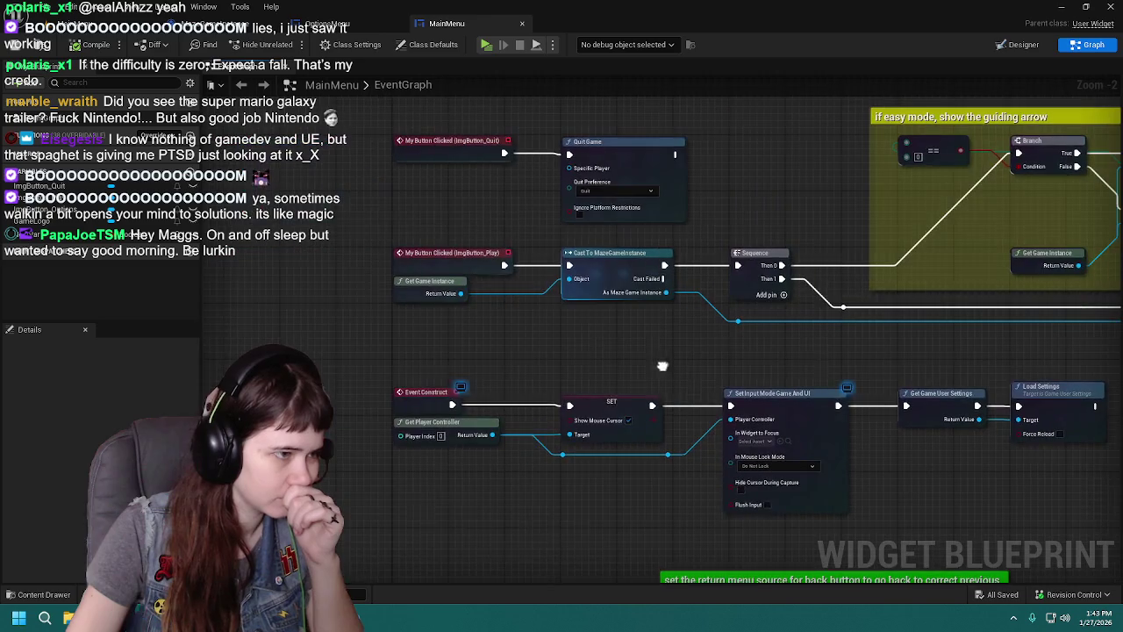
left_click_drag(804, 358, 302, 353)
scroll(480, 344, "down", 2)
left_click_drag(480, 344, 653, 339)
scroll(652, 339, "up", 1)
scroll(649, 339, "down", 1)
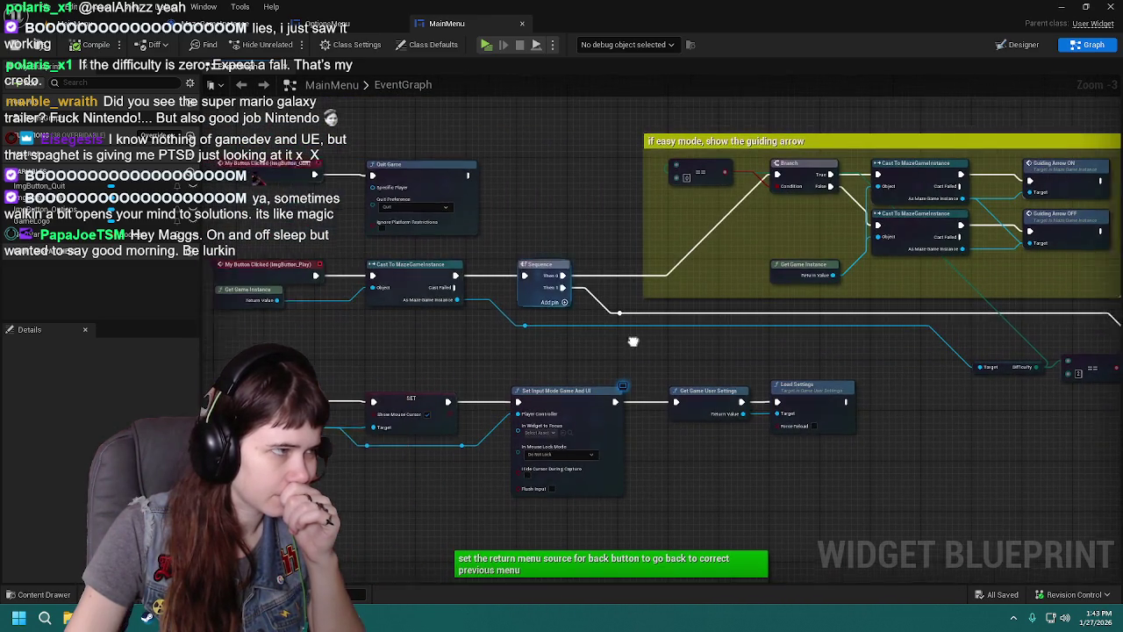
left_click(130, 29)
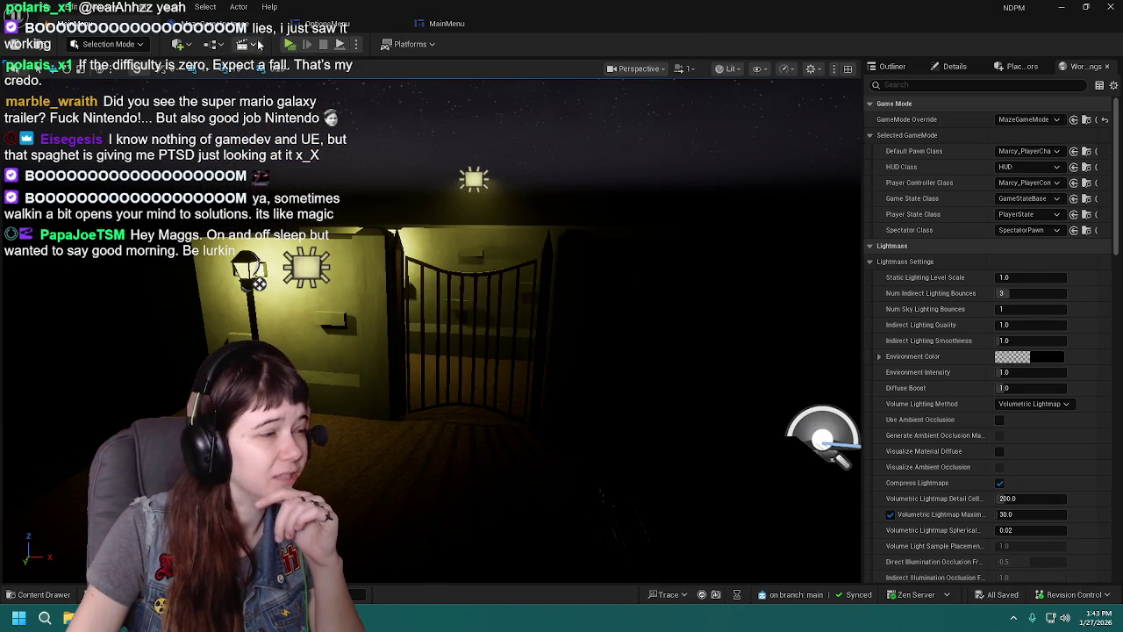
left_click(480, 26)
left_click_drag(632, 252, 501, 254)
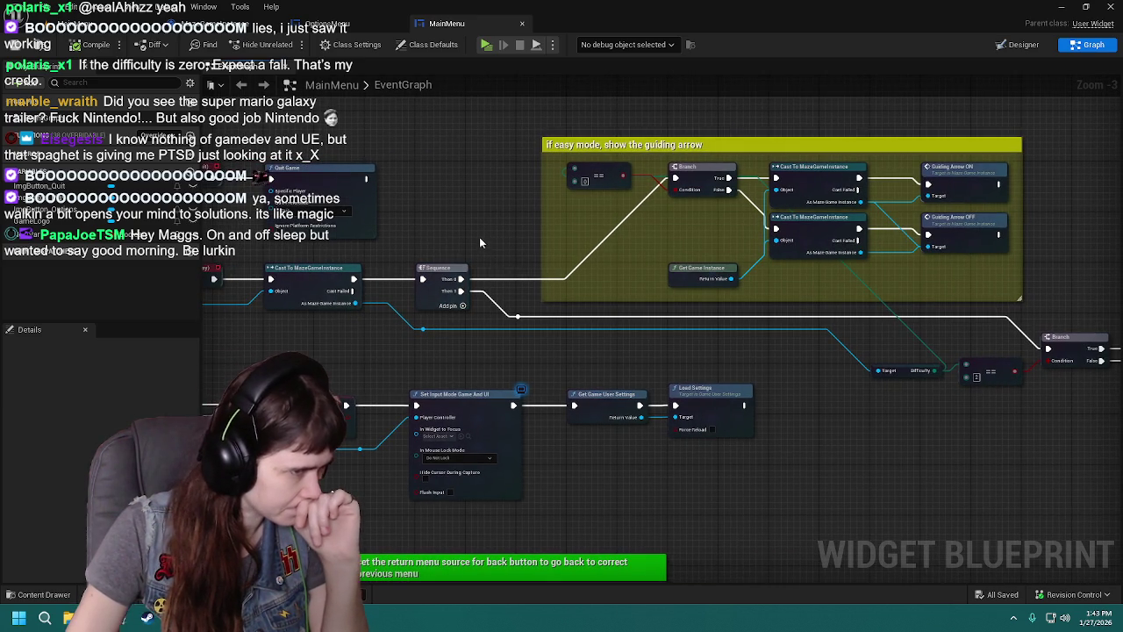
left_click_drag(489, 208, 467, 211)
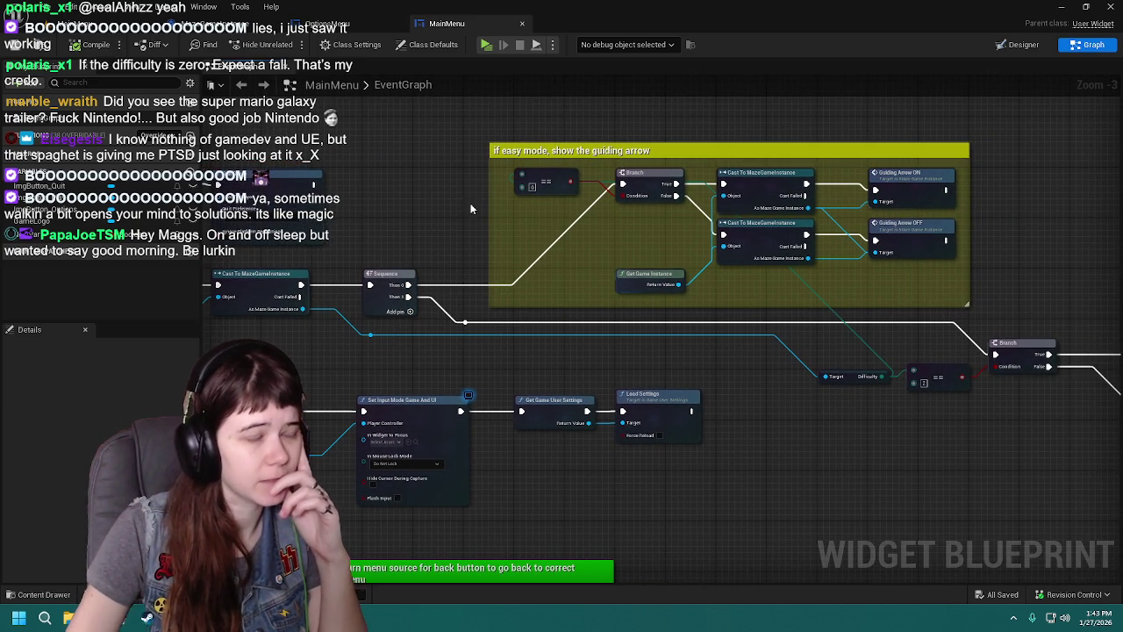
Step: Load a level from the Content Browser's Levels folder and return to the level viewport
left_click(44, 595)
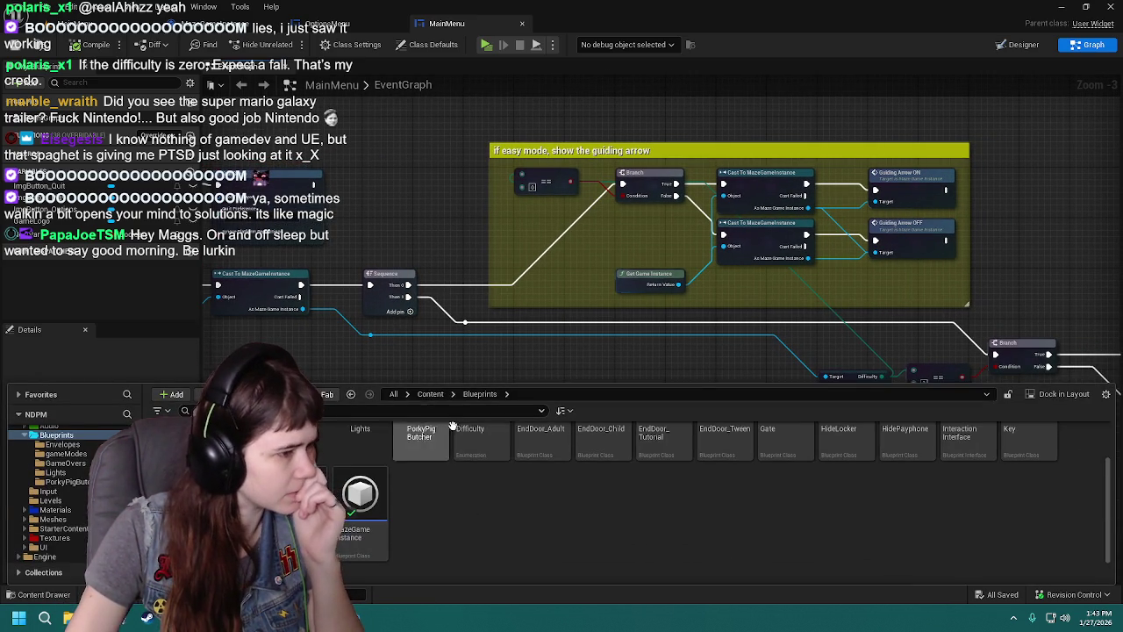
double_click(363, 456)
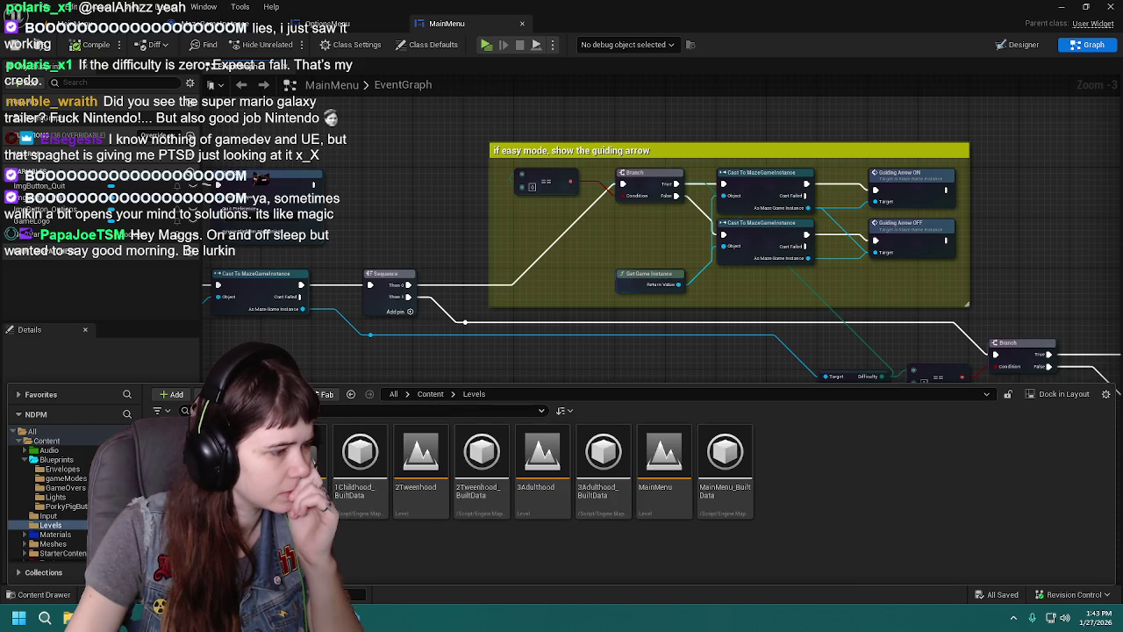
double_click(299, 456)
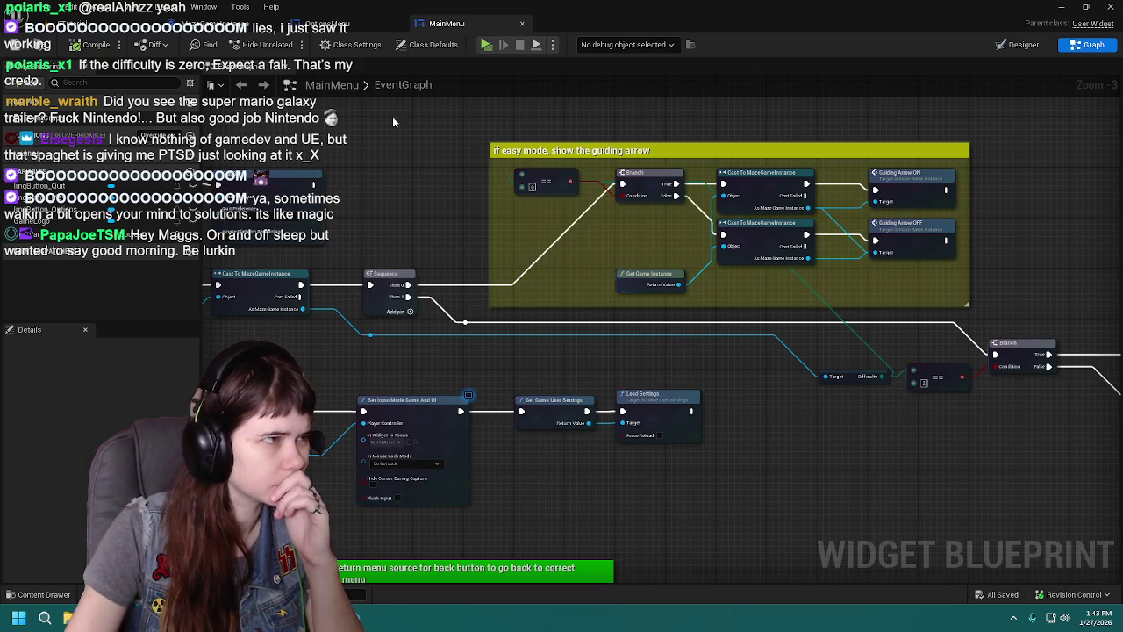
left_click(74, 26)
left_click(215, 45)
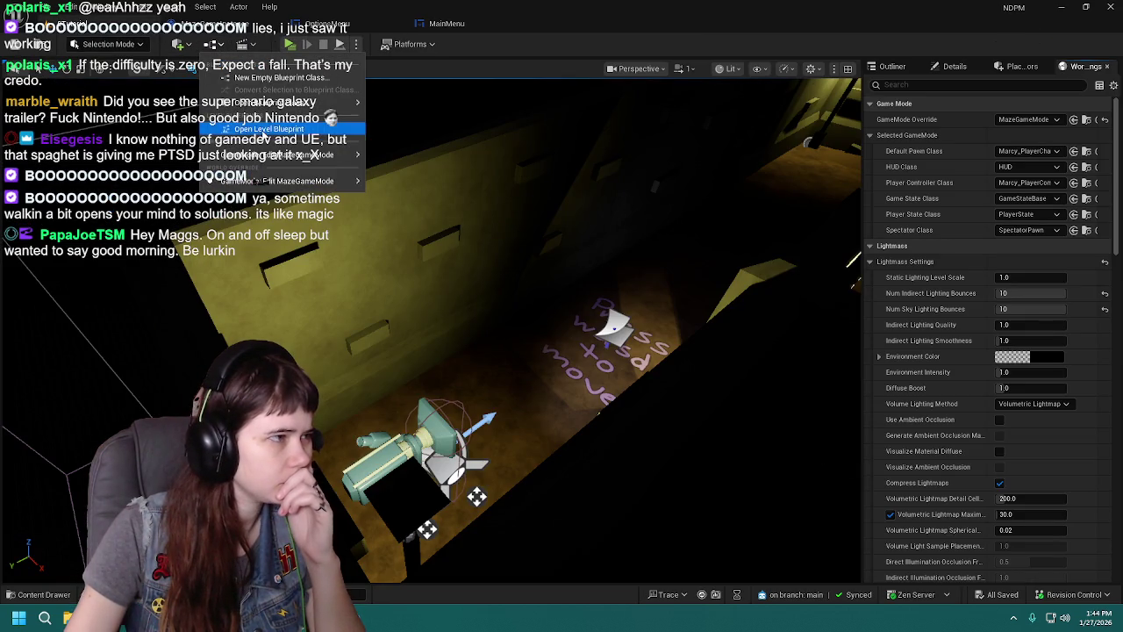
Step: Open the 0Tutorial level blueprint and pan to its BeginPlay and Begin Overlap rows
left_click(263, 180)
scroll(621, 309, "up", 1)
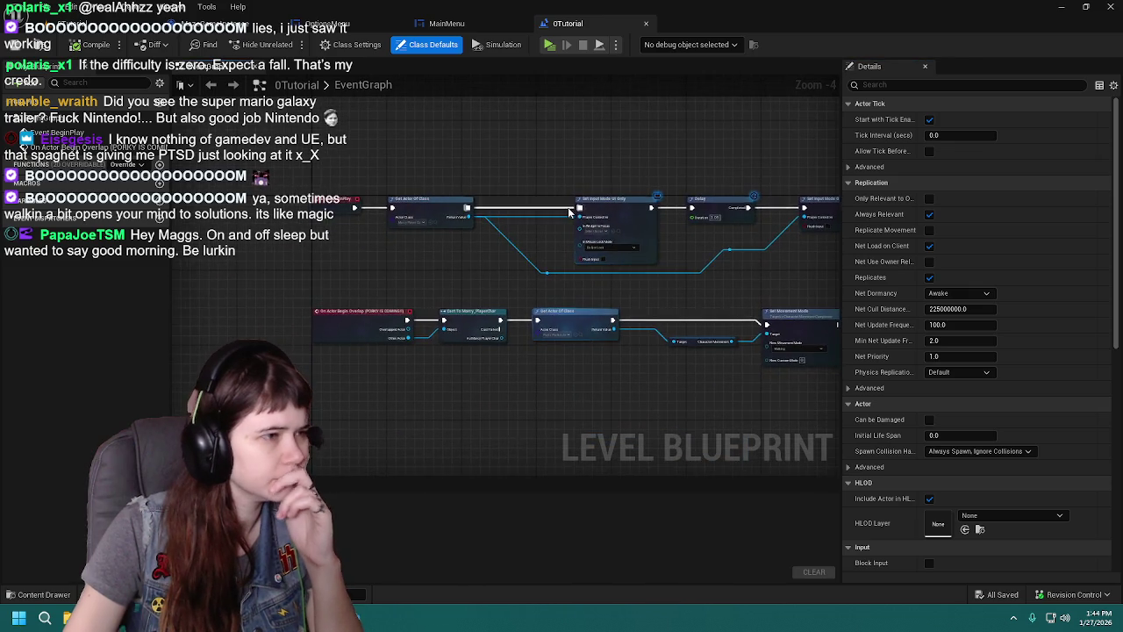
mouse_move(552, 244)
left_mouse_down()
mouse_move(398, 228)
mouse_move(543, 197)
left_mouse_up()
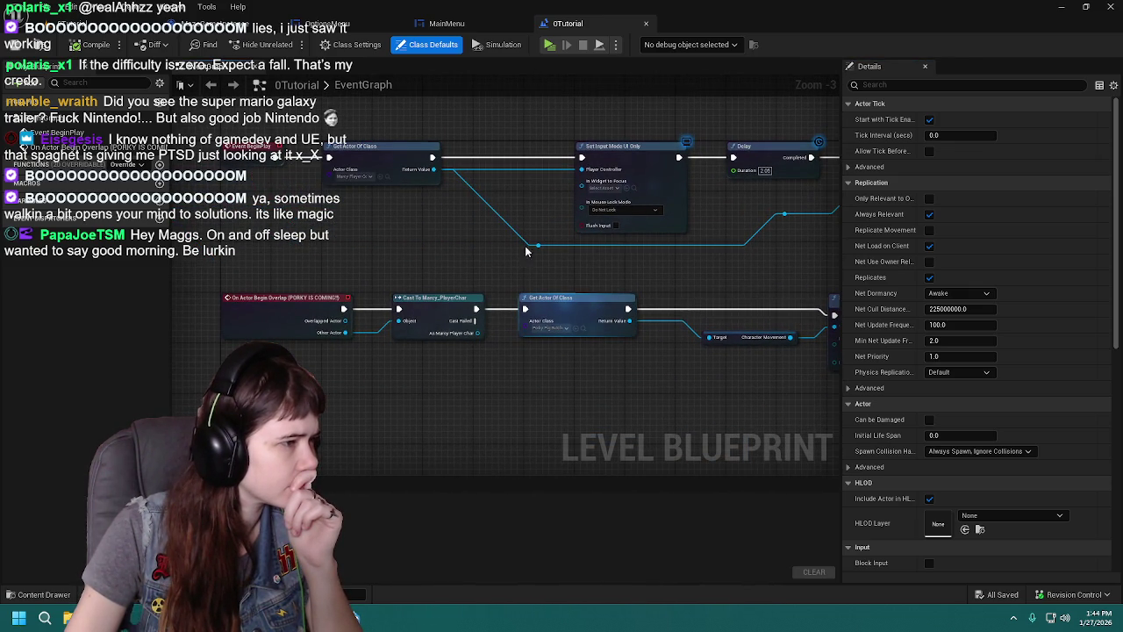
left_click_drag(456, 275, 449, 365)
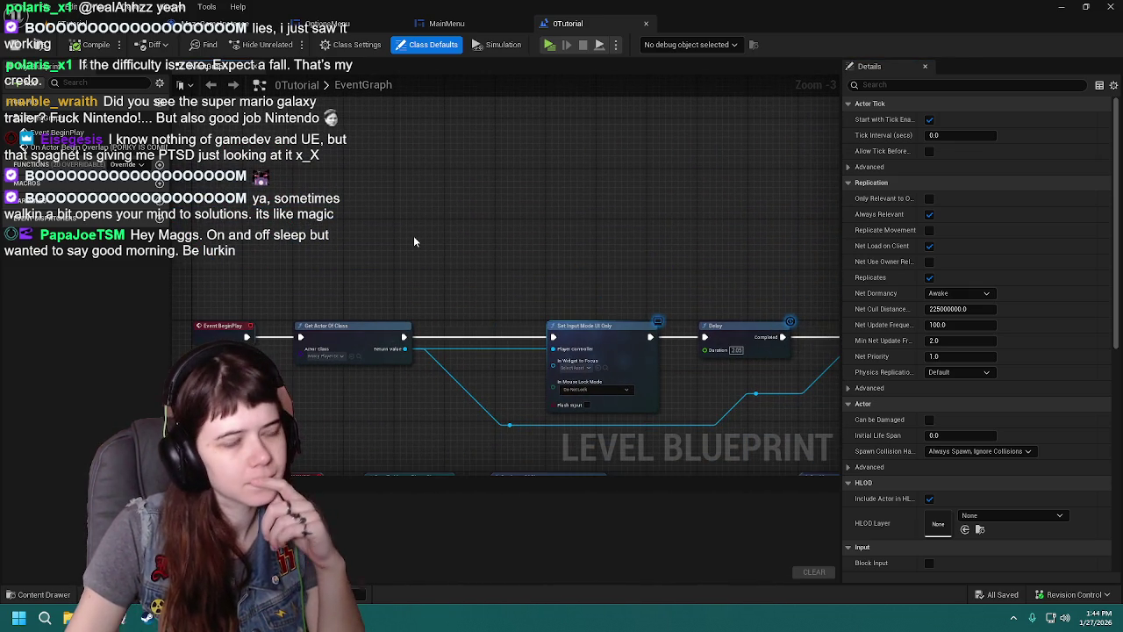
mouse_move(401, 240)
left_mouse_down()
mouse_move(386, 227)
mouse_move(476, 175)
mouse_move(457, 251)
left_mouse_up()
mouse_move(379, 292)
left_mouse_down()
mouse_move(334, 140)
mouse_move(537, 263)
mouse_move(492, 246)
mouse_move(440, 256)
mouse_move(477, 245)
left_mouse_up()
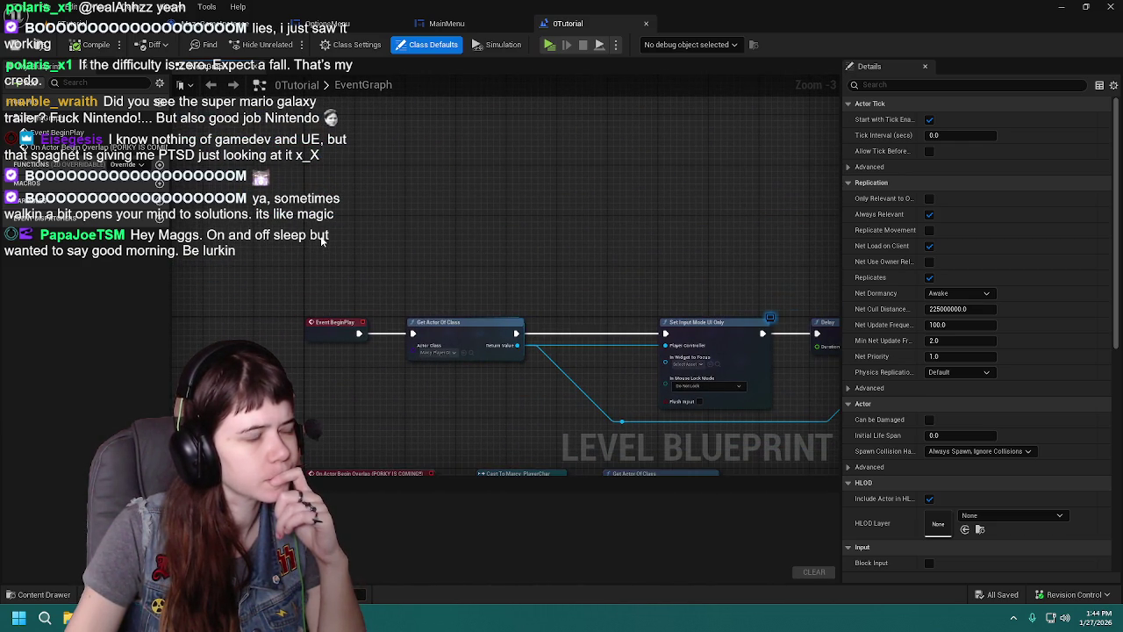
mouse_move(419, 276)
left_mouse_down()
mouse_move(396, 158)
mouse_move(396, 264)
mouse_move(379, 249)
left_mouse_up()
Step: Search the action list for 'spawned', cancel without adding a node, and return to MainMenu
right_click(354, 231)
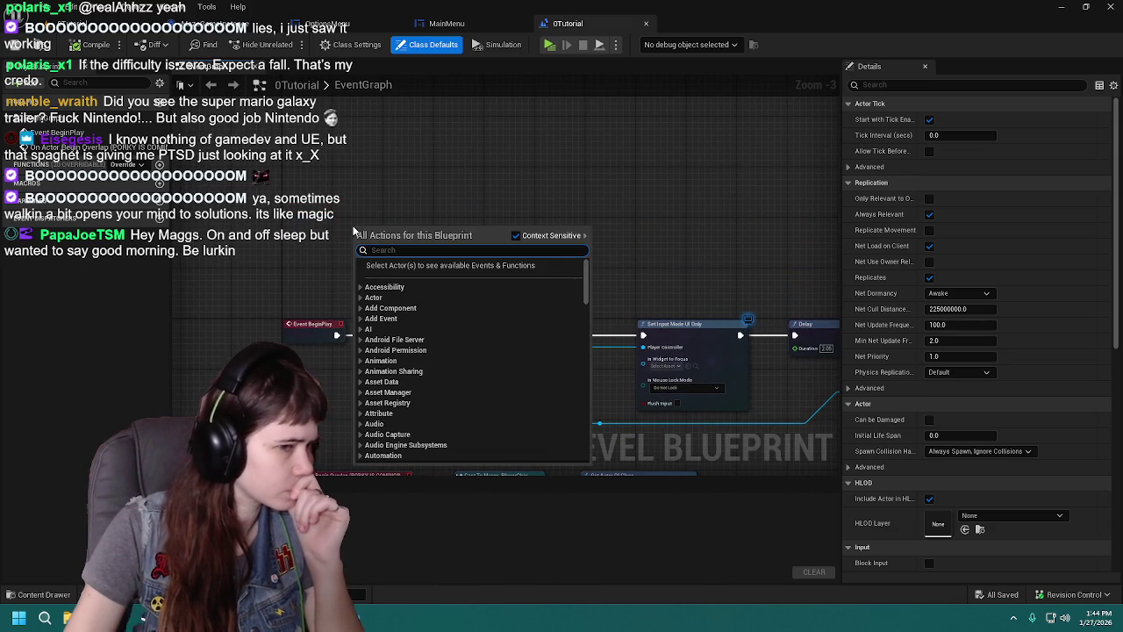
type("spawned")
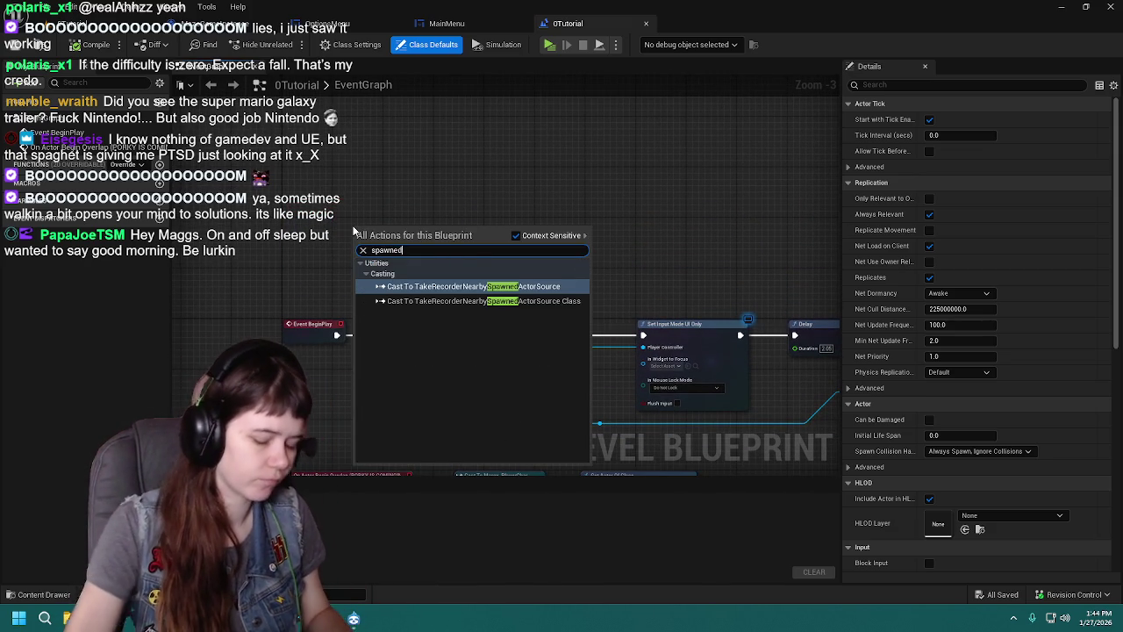
key("BackSpace")
key("BackSpace")
key("BackSpace")
left_click(343, 216)
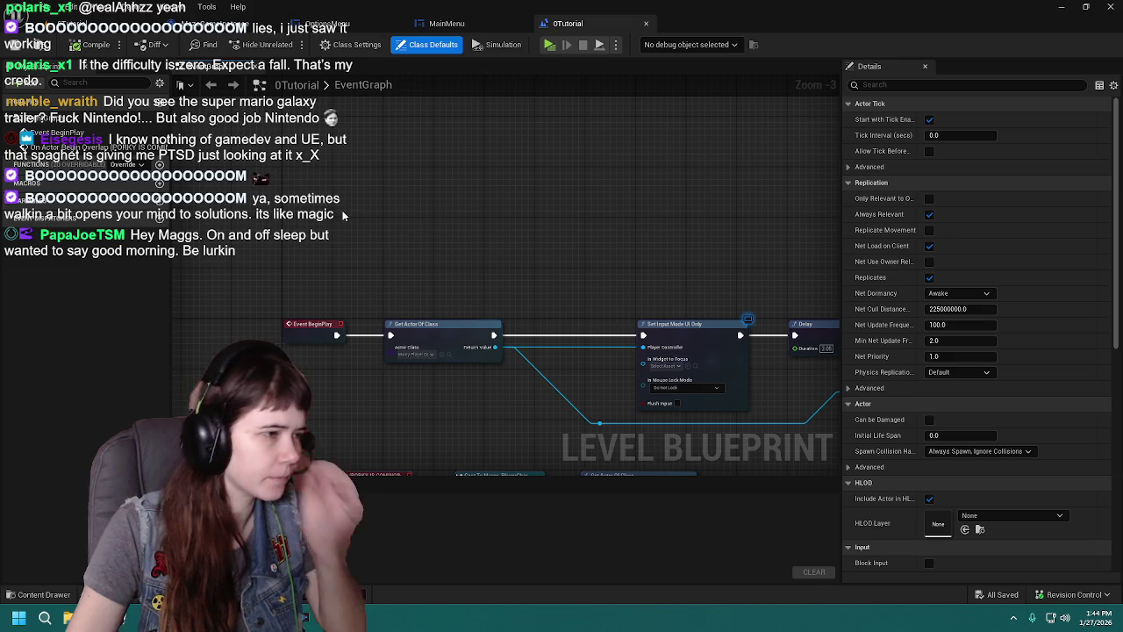
left_click(485, 21)
left_click_drag(471, 213, 694, 222)
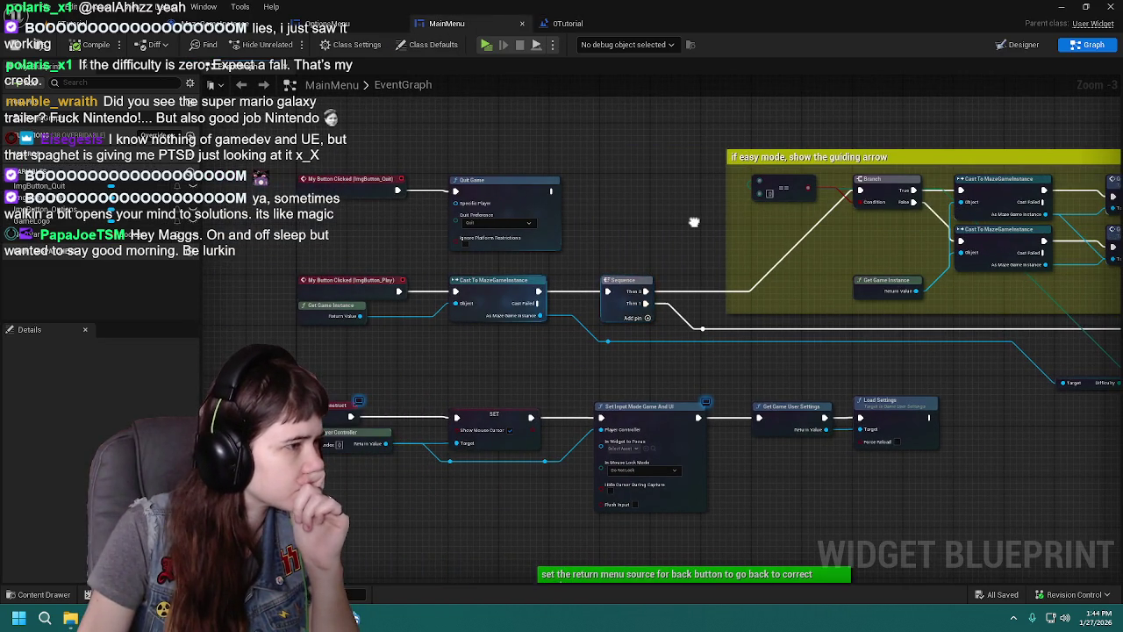
Step: Delete the Sequence node from the MainMenu play-button logic
mouse_move(867, 376)
left_mouse_down()
mouse_move(477, 336)
mouse_move(787, 351)
left_mouse_up()
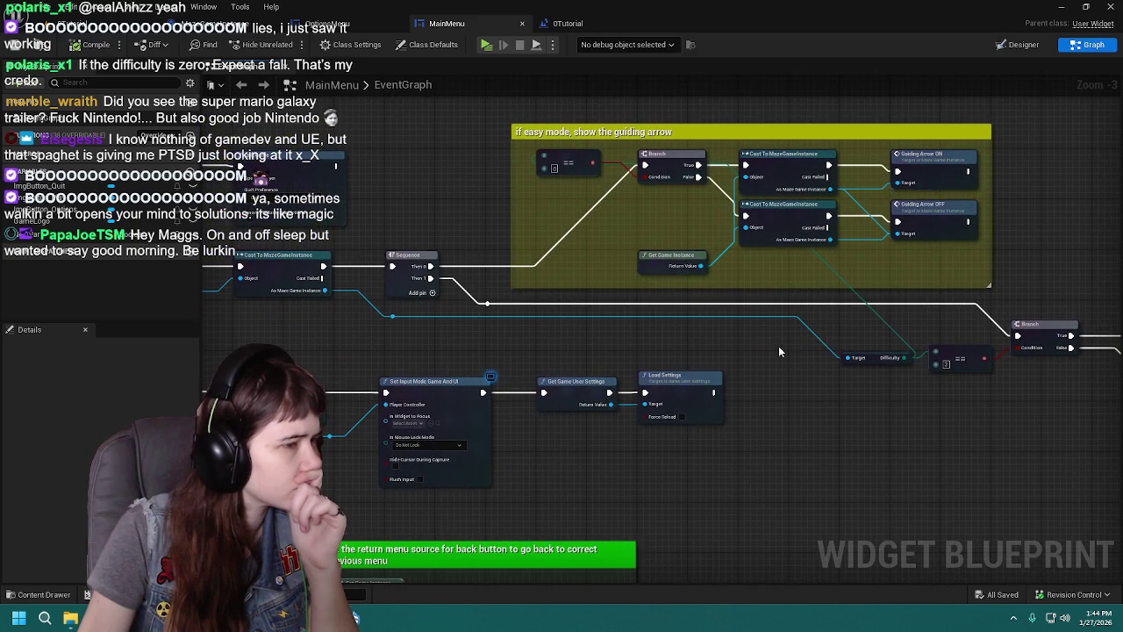
mouse_move(500, 353)
left_mouse_down()
mouse_move(673, 349)
mouse_move(395, 351)
mouse_move(680, 388)
mouse_move(658, 477)
mouse_move(636, 476)
left_mouse_up()
left_click_drag(498, 458, 869, 472)
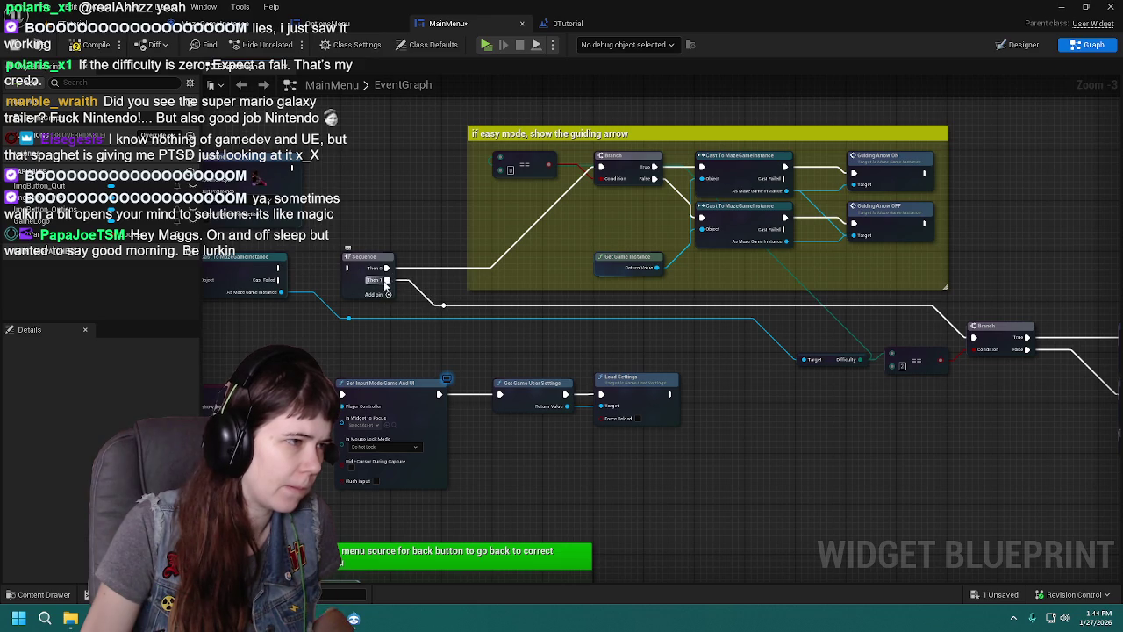
key("Delete")
left_click_drag(446, 305, 447, 305)
Step: Move the guiding-arrow comment group far right and the difficulty, Branch, Open Level nodes up-left
left_click_drag(758, 364, 635, 372)
scroll(635, 372, "down", 1)
left_click_drag(402, 178, 827, 328)
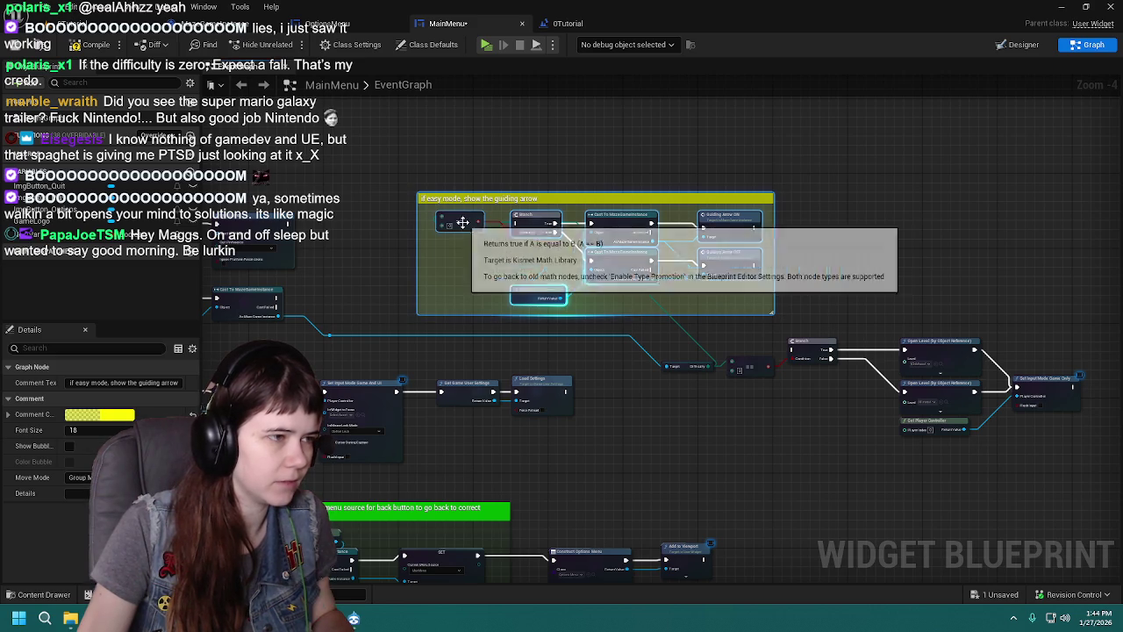
scroll(902, 290, "up", 1)
left_click_drag(307, 194, 804, 188)
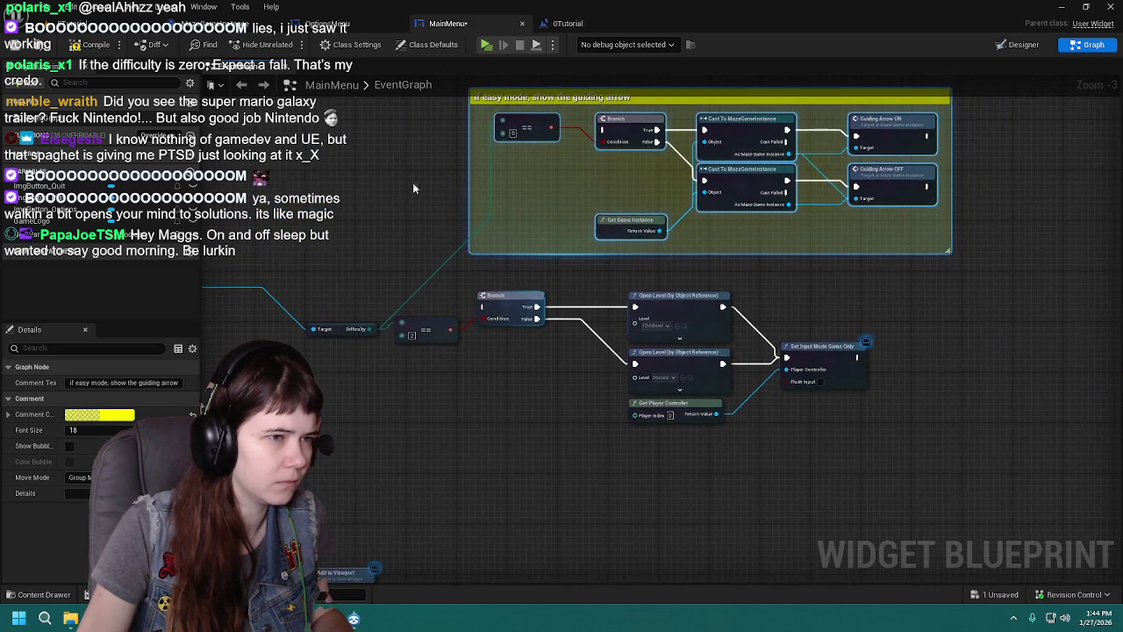
mouse_move(582, 334)
left_mouse_down()
mouse_move(866, 409)
mouse_move(1079, 421)
left_mouse_up()
mouse_move(623, 375)
left_mouse_down()
mouse_move(377, 171)
mouse_move(320, 257)
mouse_move(333, 270)
left_mouse_up()
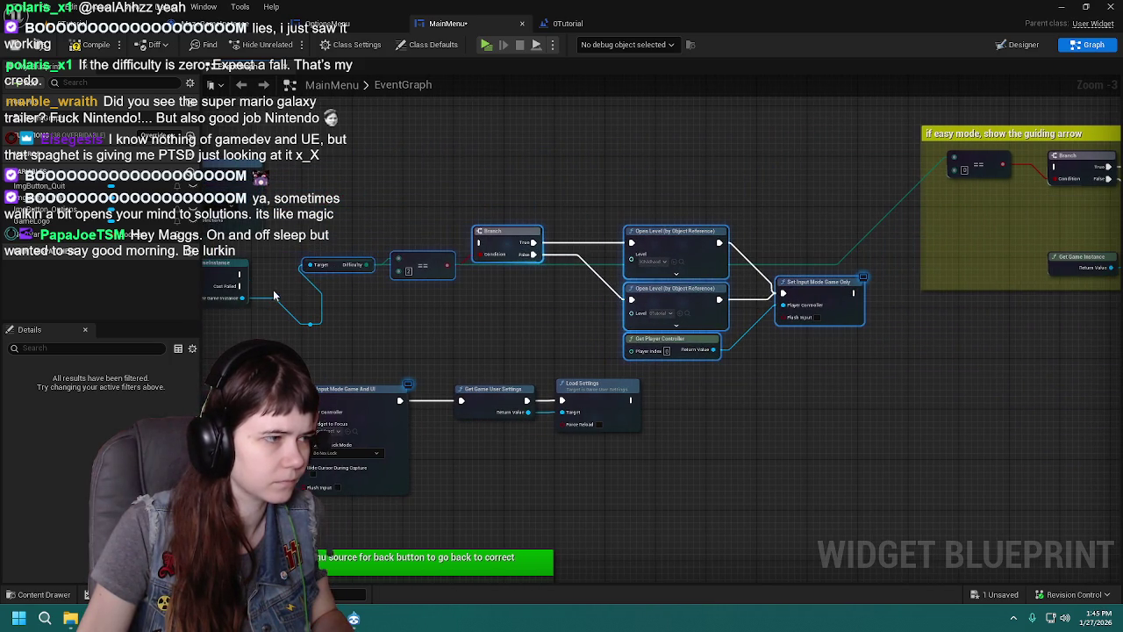
Step: Run the exec wire into the easy-mode Branch and place the Difficulty getter beside the == node
left_click(310, 324)
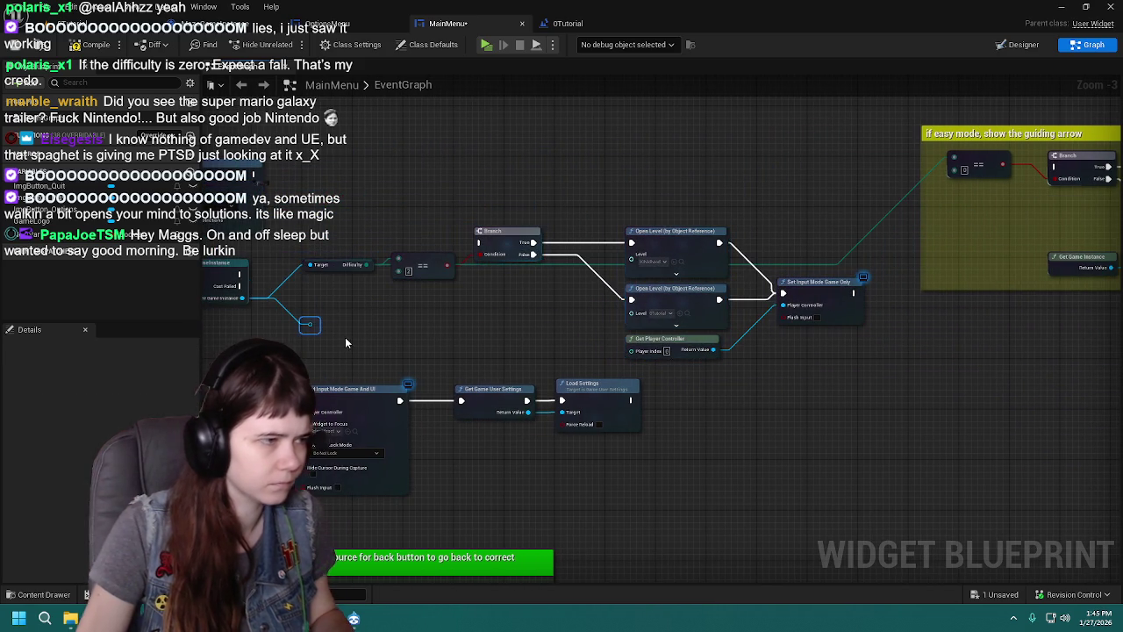
mouse_move(238, 274)
left_mouse_down()
mouse_move(445, 235)
mouse_move(480, 242)
left_mouse_up()
mouse_move(294, 215)
left_mouse_down()
mouse_move(796, 349)
mouse_move(883, 355)
left_mouse_up()
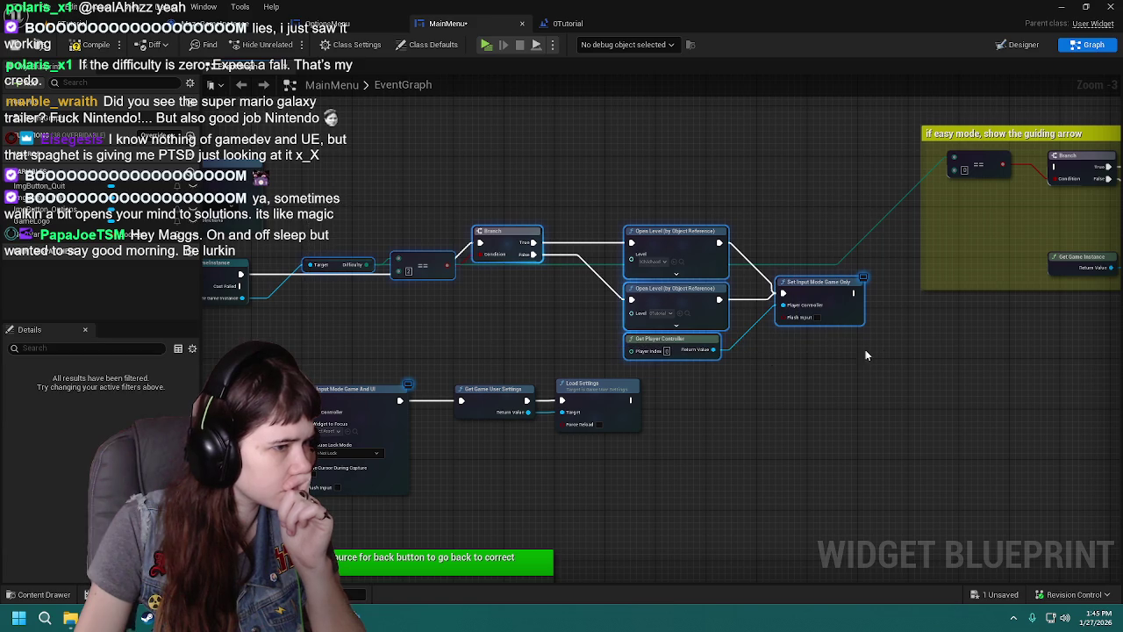
left_click_drag(333, 279, 440, 324)
mouse_move(441, 324)
left_mouse_down()
mouse_move(340, 275)
mouse_move(335, 320)
left_mouse_up()
left_click(340, 275)
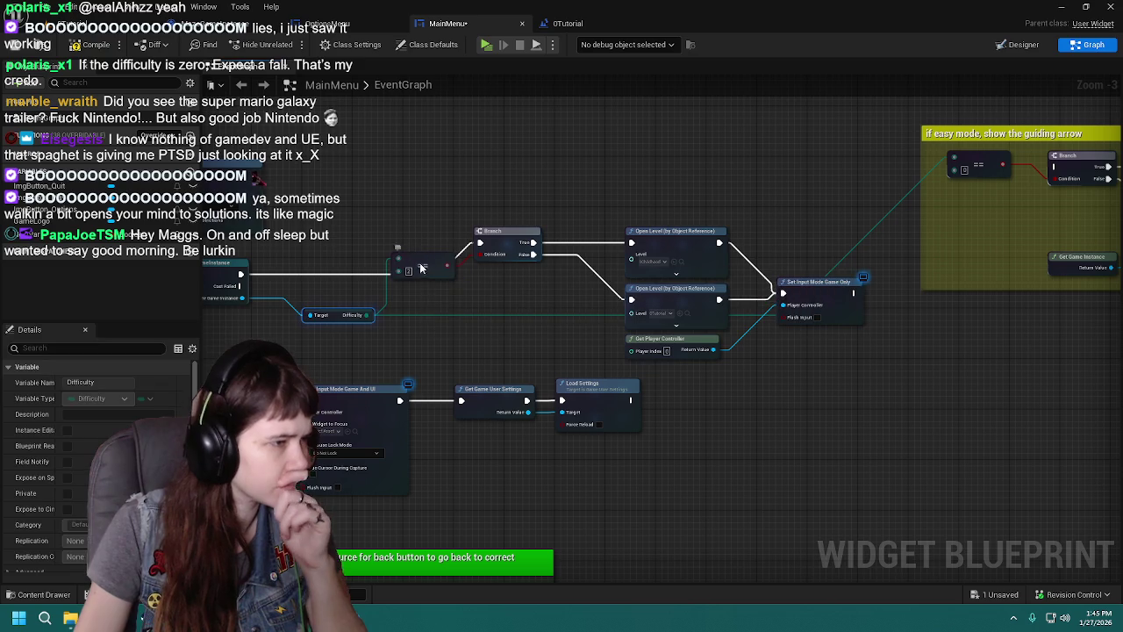
mouse_move(449, 257)
left_mouse_down()
mouse_move(471, 258)
mouse_move(327, 264)
left_mouse_up()
scroll(327, 264, "up", 1)
mouse_move(444, 350)
left_mouse_down()
mouse_move(443, 330)
mouse_move(447, 343)
left_mouse_up()
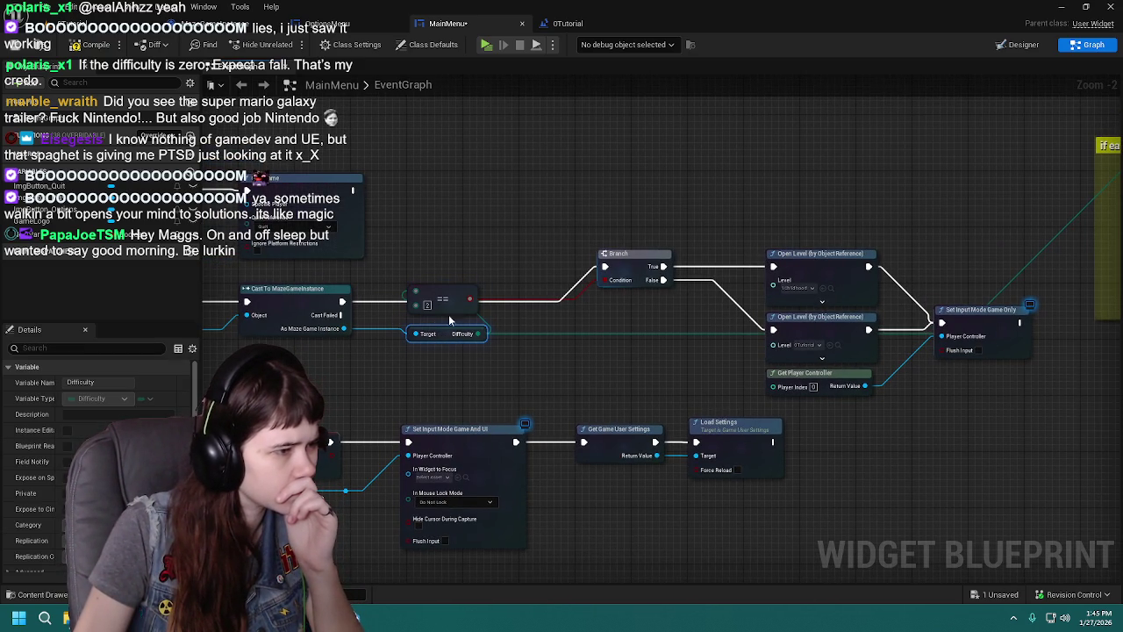
Step: Realign the Branch, both Open Level nodes, Get Player Controller and Set Input Mode Game Only
left_click(442, 288)
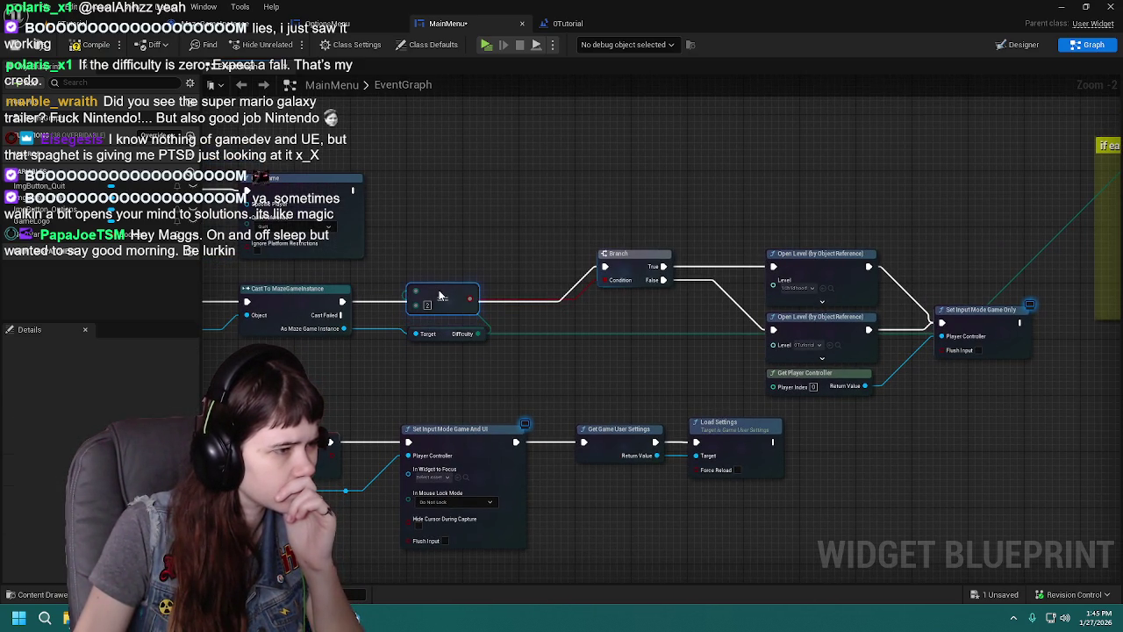
left_click_drag(638, 265, 618, 301)
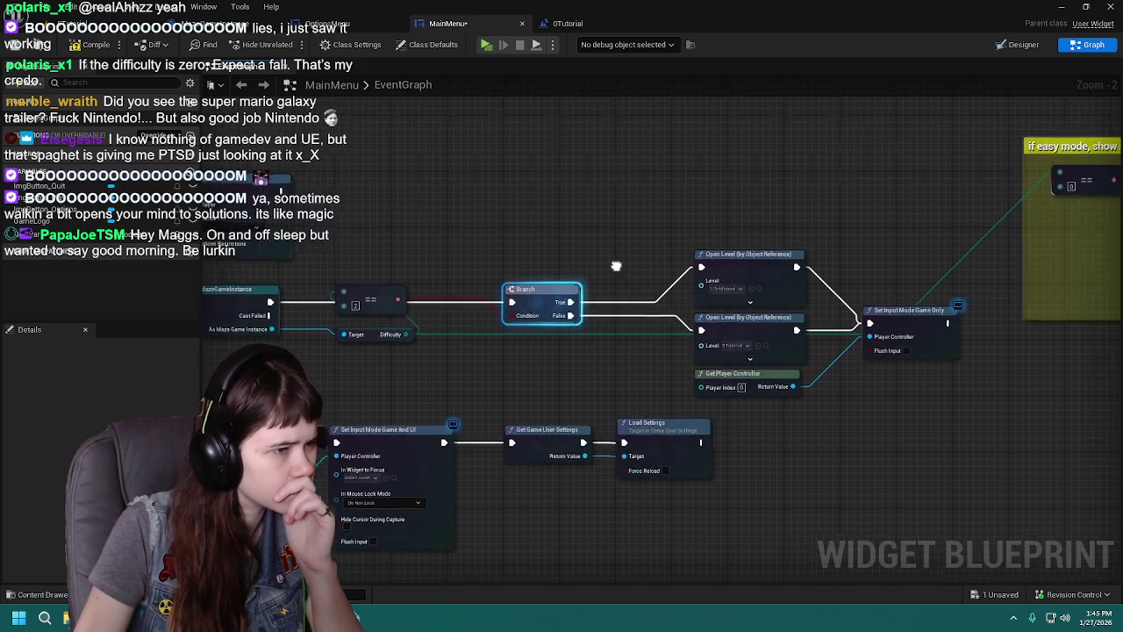
left_click_drag(704, 258, 677, 235)
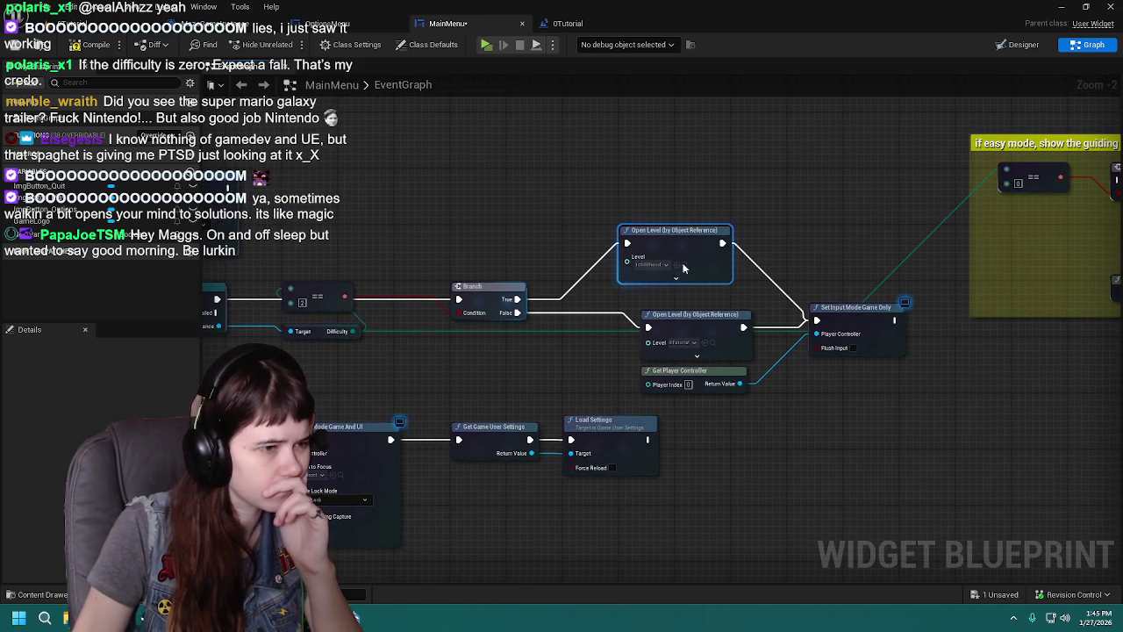
left_click_drag(679, 320, 662, 299)
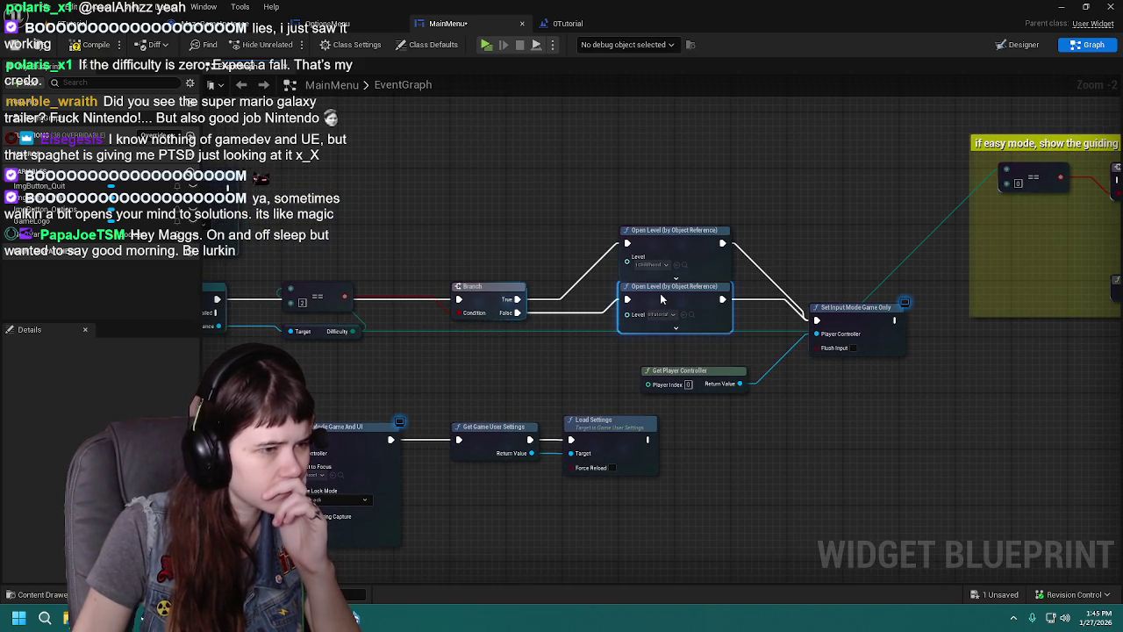
mouse_move(692, 376)
left_mouse_down()
mouse_move(669, 348)
mouse_move(692, 364)
left_mouse_up()
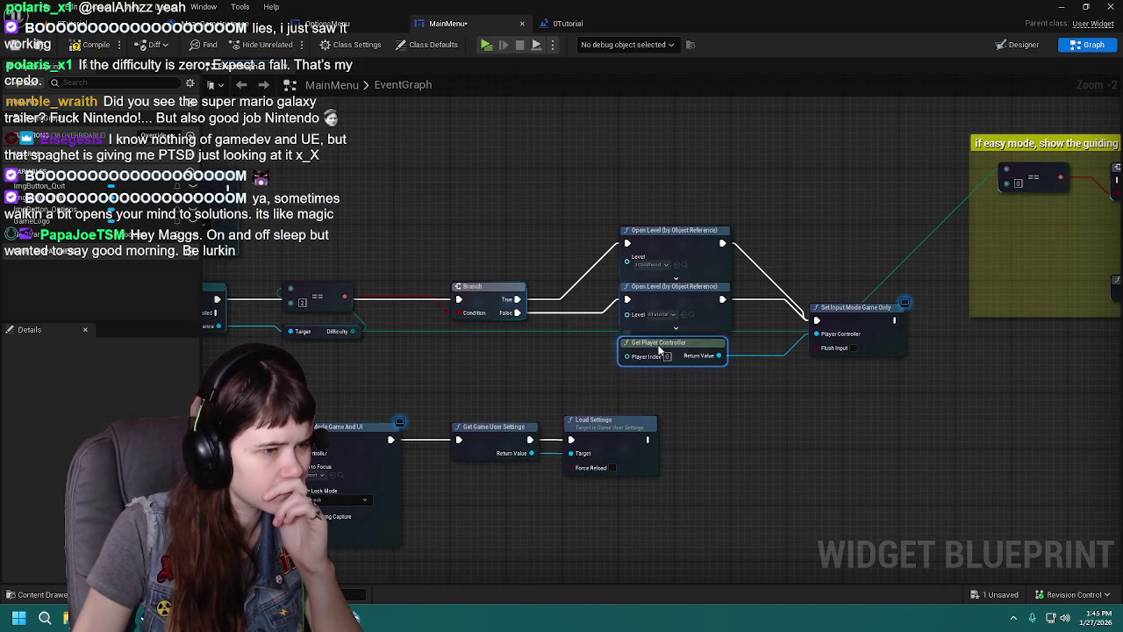
left_click_drag(825, 371, 594, 386)
left_click_drag(611, 336, 595, 314)
mouse_move(734, 360)
left_mouse_down()
mouse_move(589, 372)
mouse_move(710, 371)
left_mouse_up()
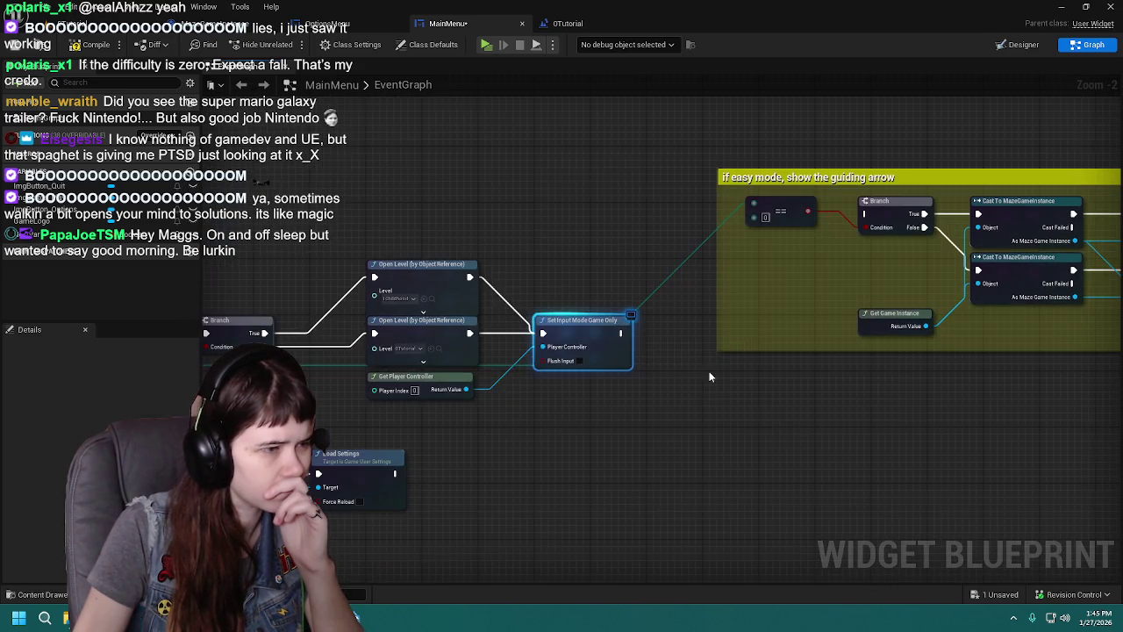
mouse_move(565, 328)
left_mouse_down()
mouse_move(620, 330)
mouse_move(363, 353)
left_mouse_up()
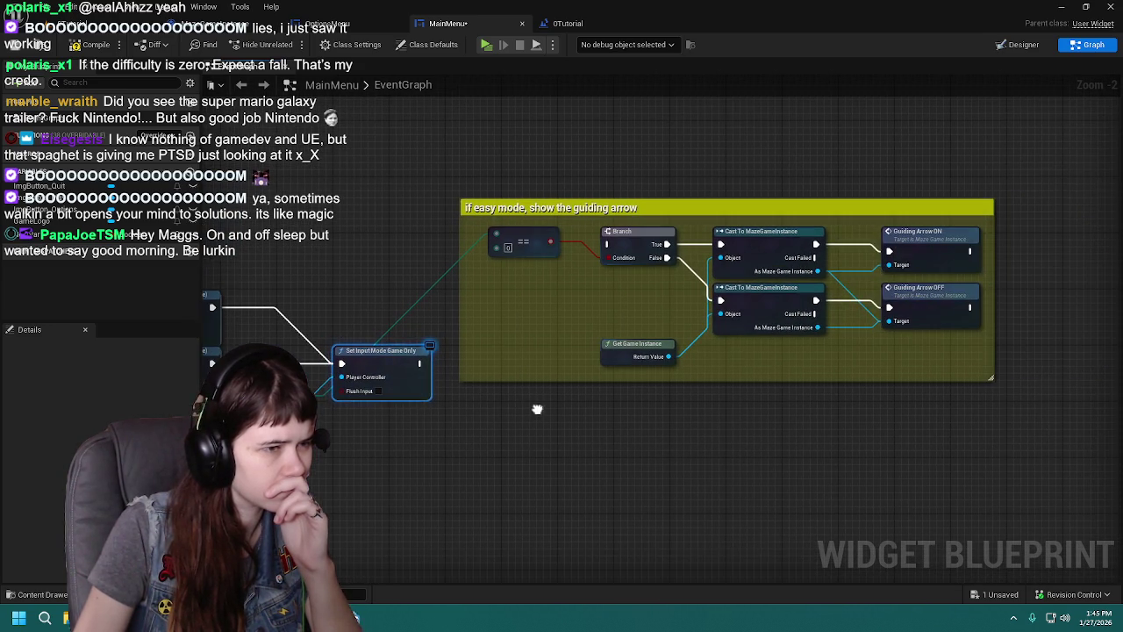
Step: Move the guiding-arrow comment box down and lower its == node
left_click(896, 359)
mouse_move(532, 239)
left_mouse_down()
mouse_move(579, 327)
mouse_move(544, 360)
mouse_move(520, 415)
left_mouse_up()
left_click(680, 272)
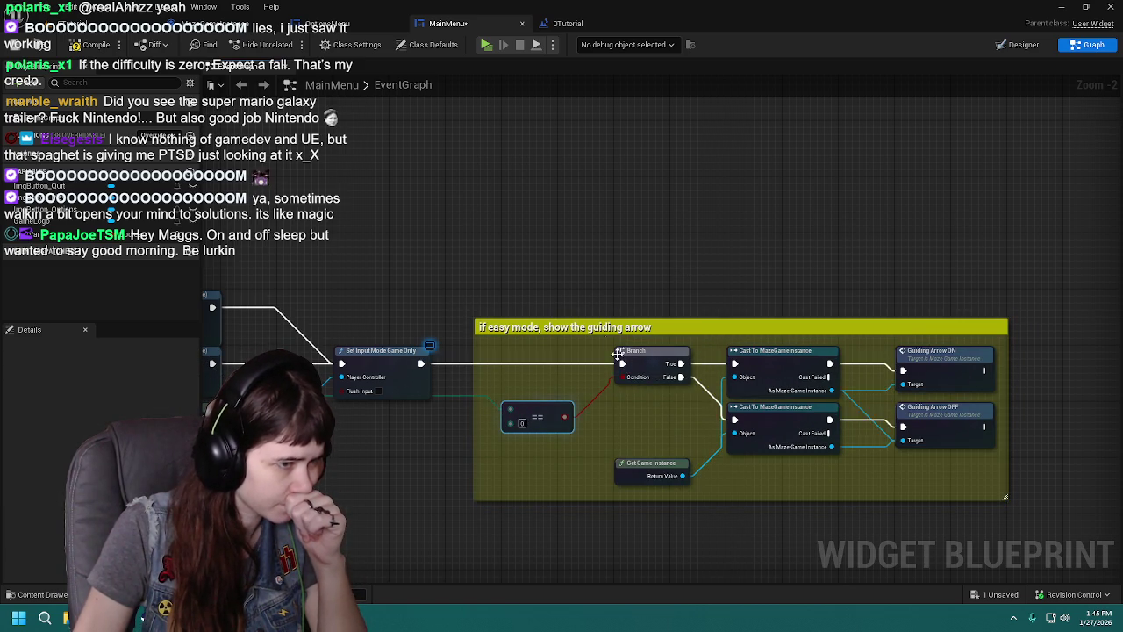
scroll(599, 176, "down", 1)
scroll(662, 201, "up", 1)
scroll(263, 193, "down", 1)
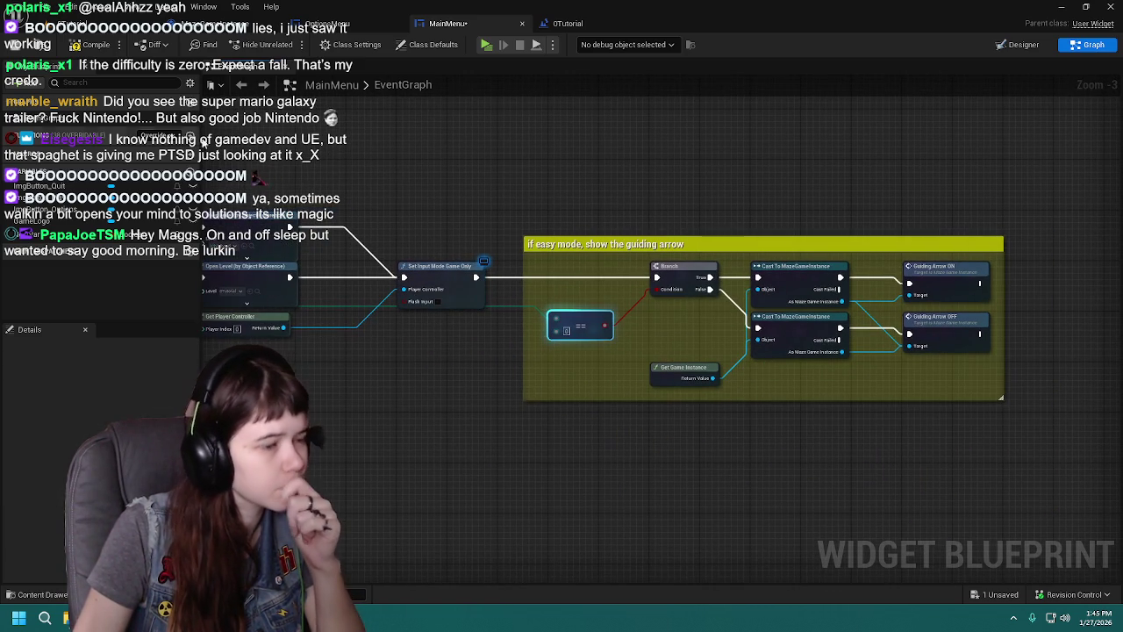
Step: Compile MainMenu and copy the guiding-arrow comment group with Ctrl+C
left_click(90, 44)
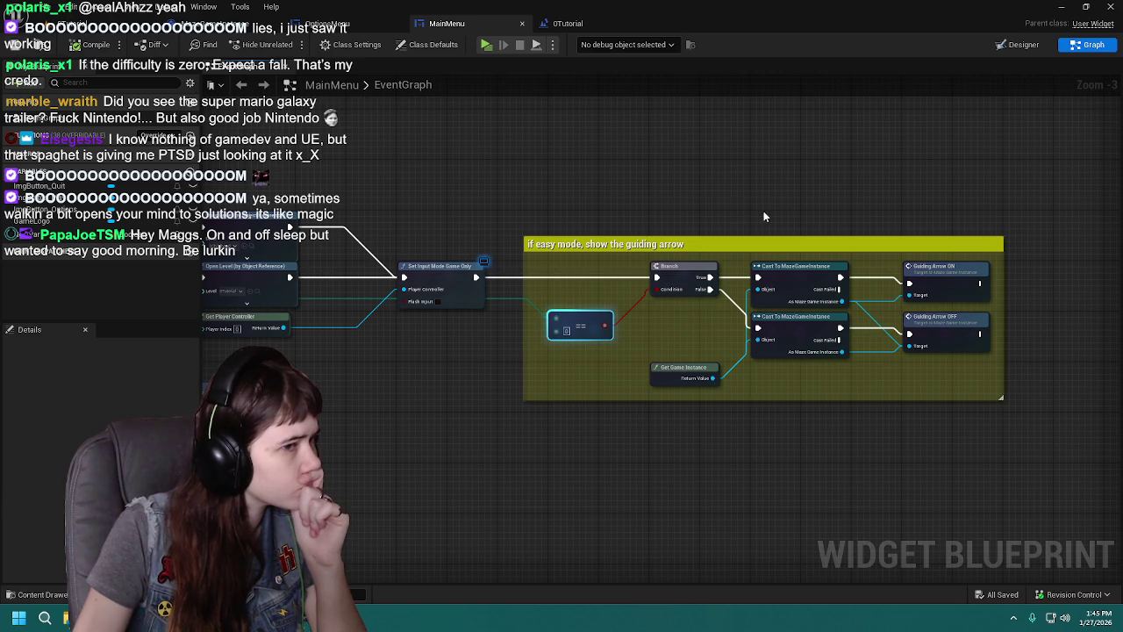
left_click_drag(476, 207, 1057, 437)
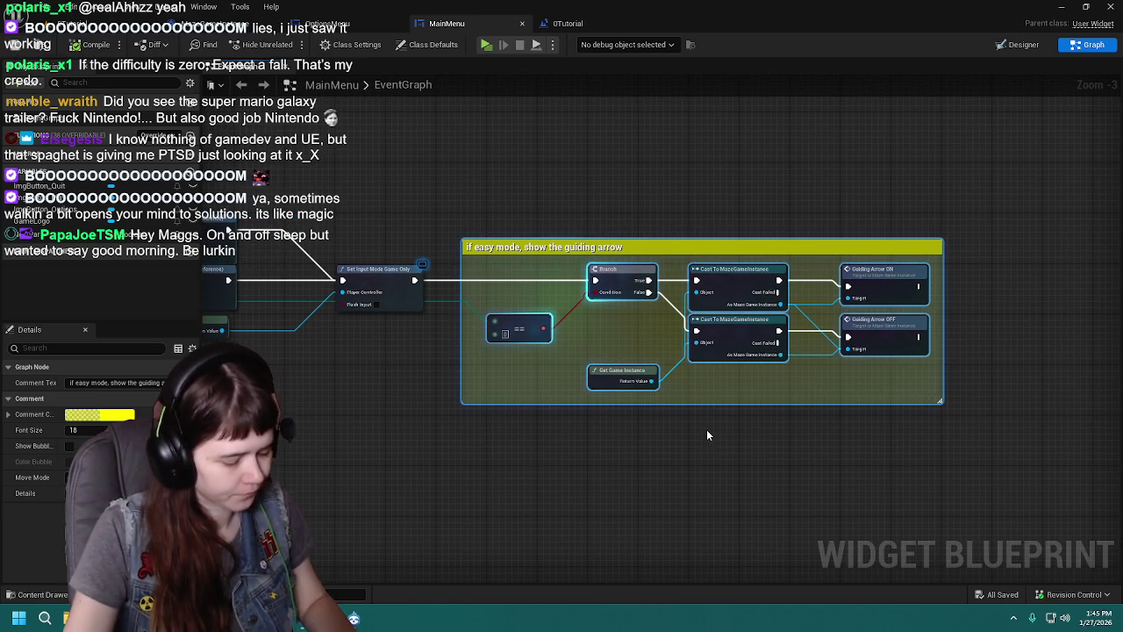
key("ctrl+c")
left_click(566, 23)
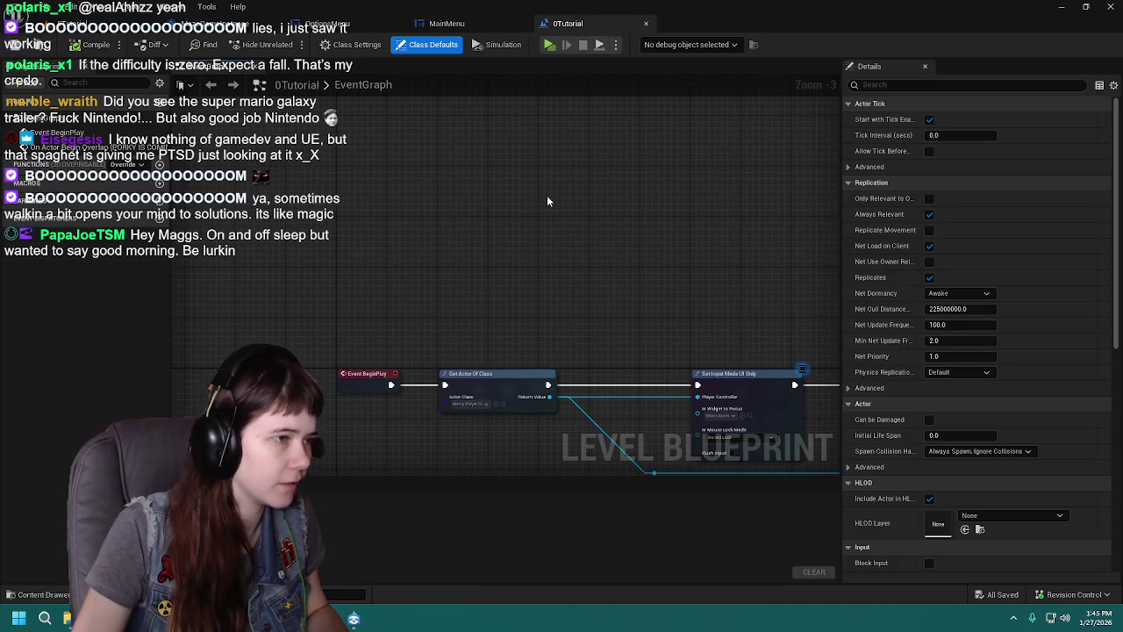
Step: Paste the guiding-arrow comment group into 0Tutorial above the BeginPlay row, checking MainMenu's version
key("ctrl+v")
left_click_drag(547, 194, 422, 250)
left_click_drag(291, 280, 400, 233)
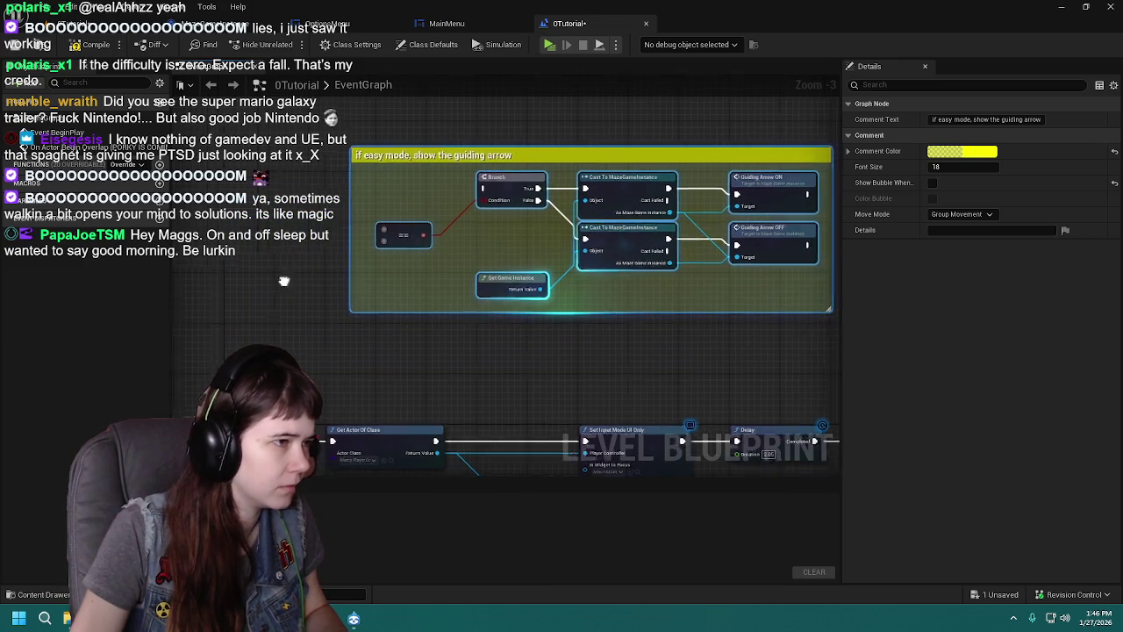
left_click(447, 23)
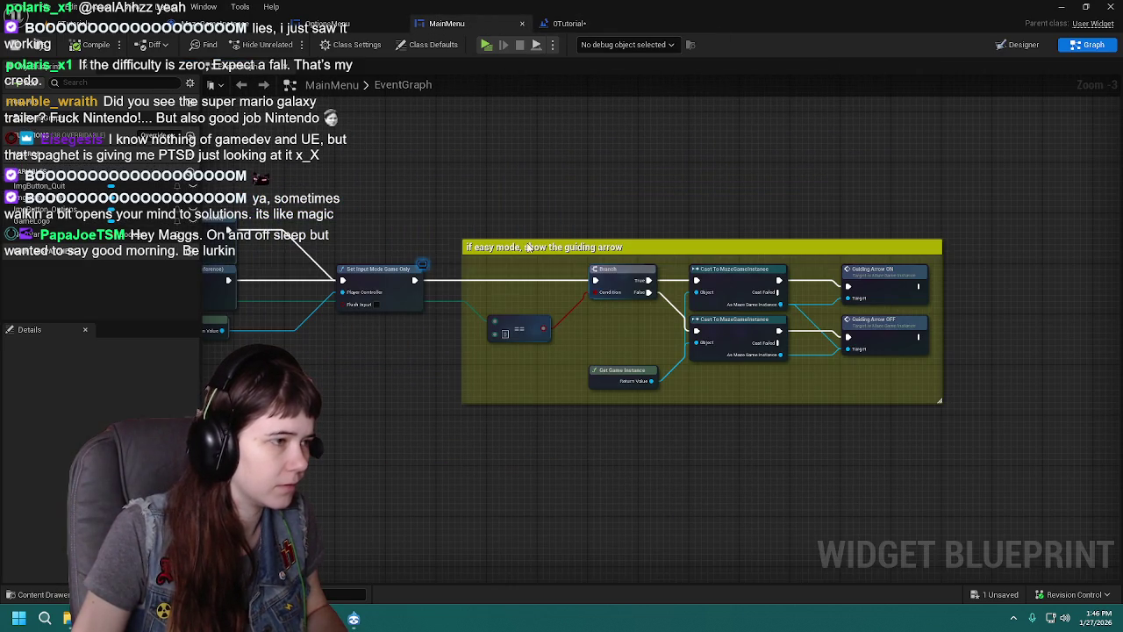
left_click_drag(498, 333, 523, 351)
left_click(571, 24)
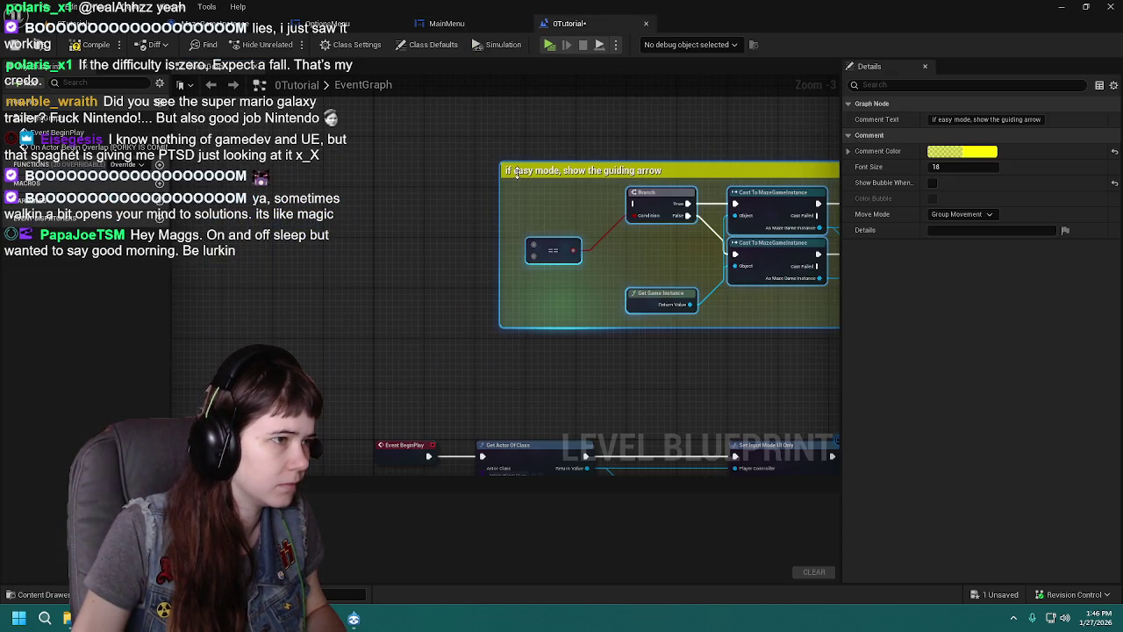
Step: Tidy MainMenu's teal wire with a reroute point and save the MainMenu blueprint
right_click(339, 225)
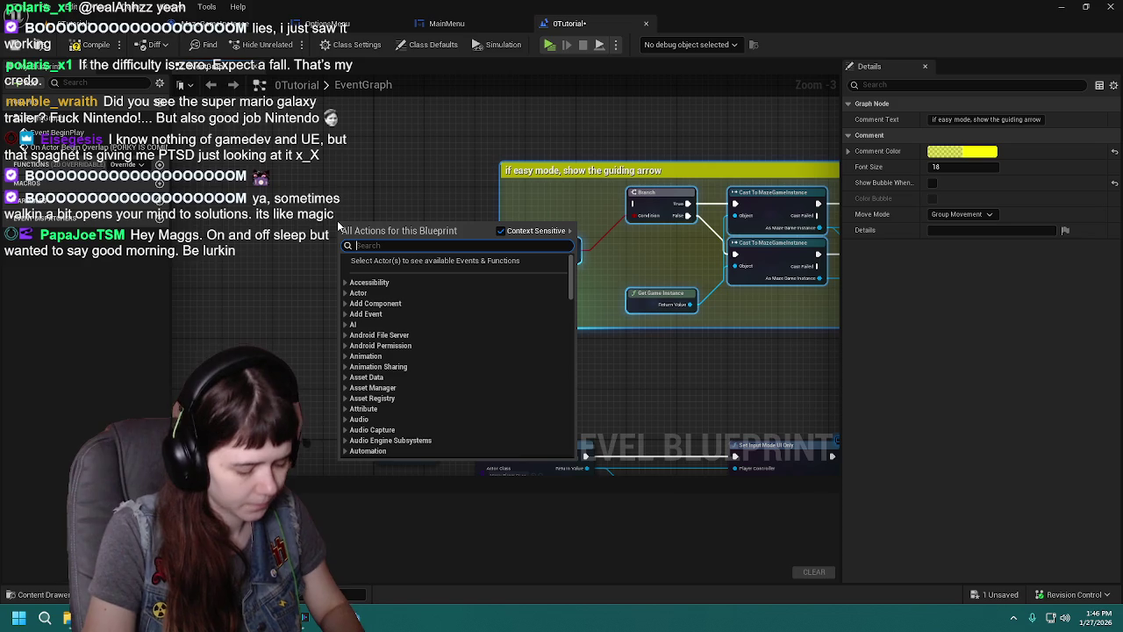
left_click(395, 160)
left_click(447, 24)
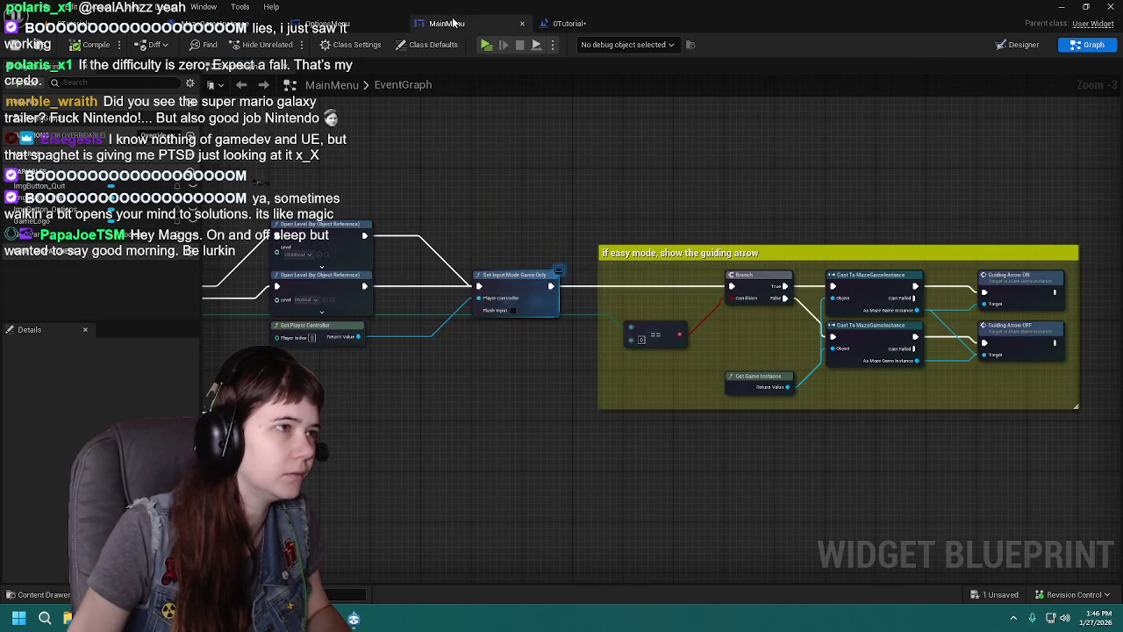
left_click_drag(564, 275, 623, 273)
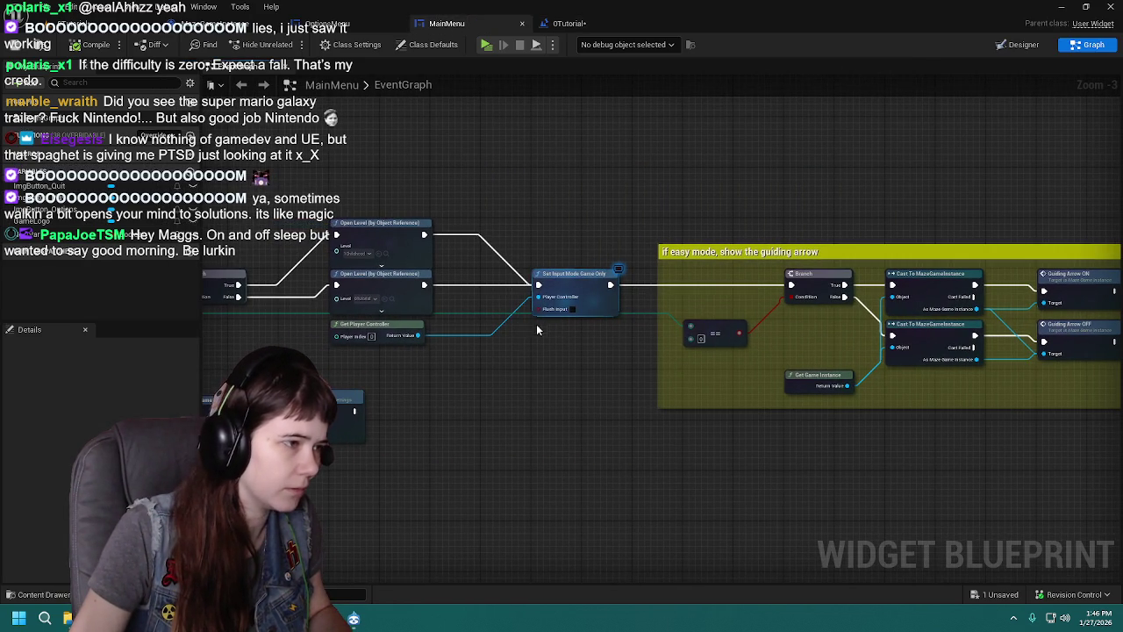
double_click(647, 314)
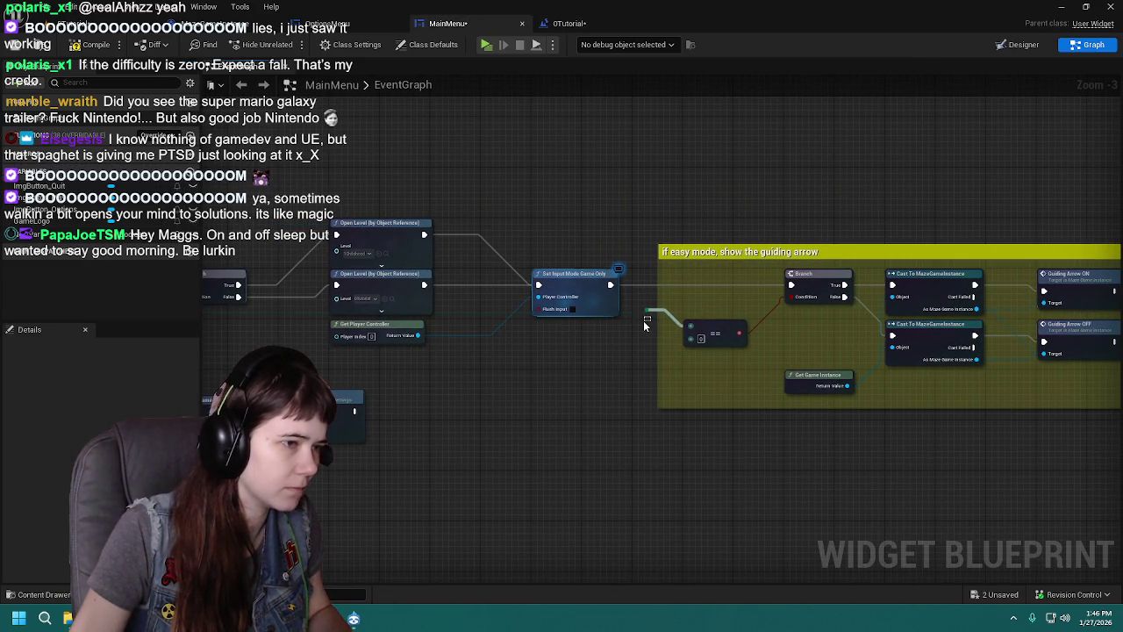
mouse_move(626, 345)
left_mouse_down()
mouse_move(713, 333)
mouse_move(515, 373)
mouse_move(413, 365)
left_mouse_up()
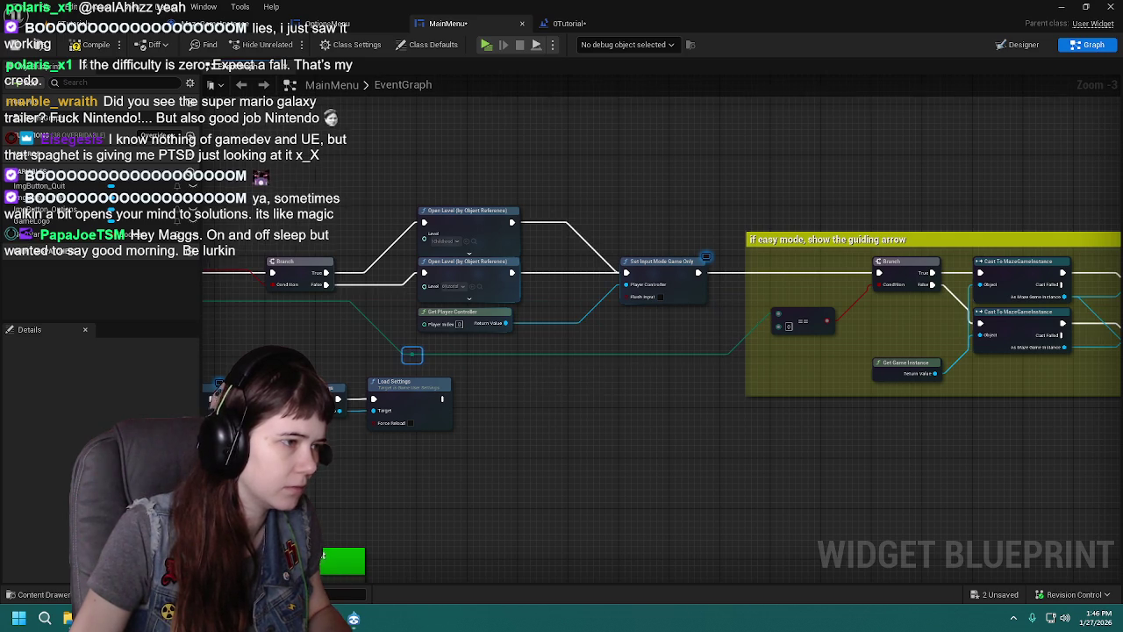
left_click_drag(544, 382, 833, 382)
left_click_drag(608, 368, 680, 368)
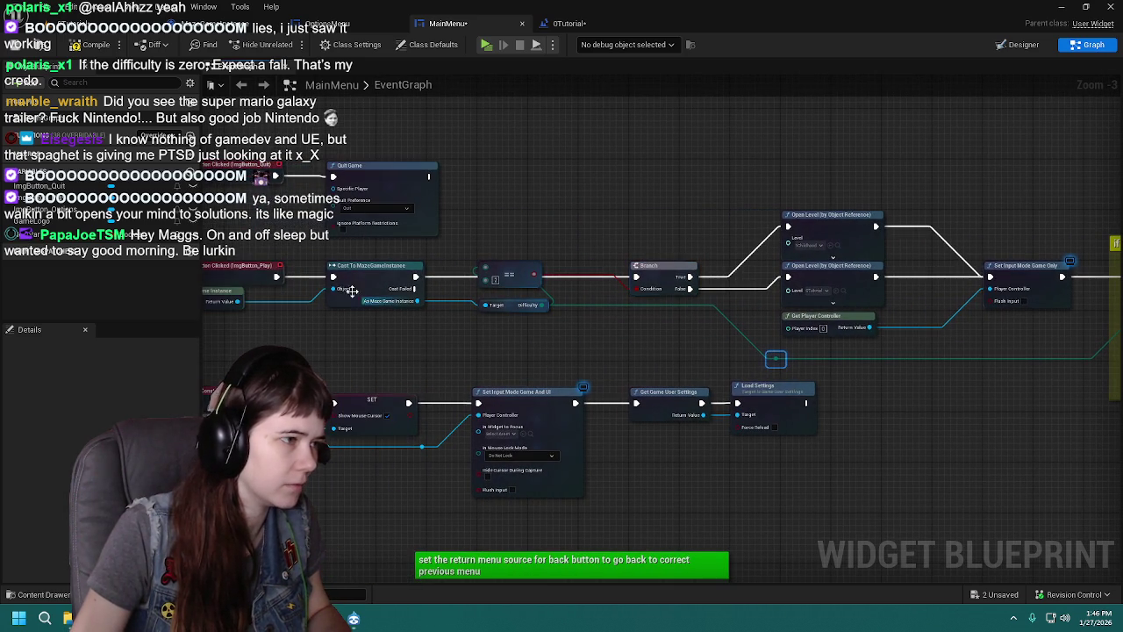
left_click(13, 48)
Step: In 0Tutorial, chain Get Game Instance, Cast To MazeGameInstance and Get Difficulty into the == node
left_click(570, 24)
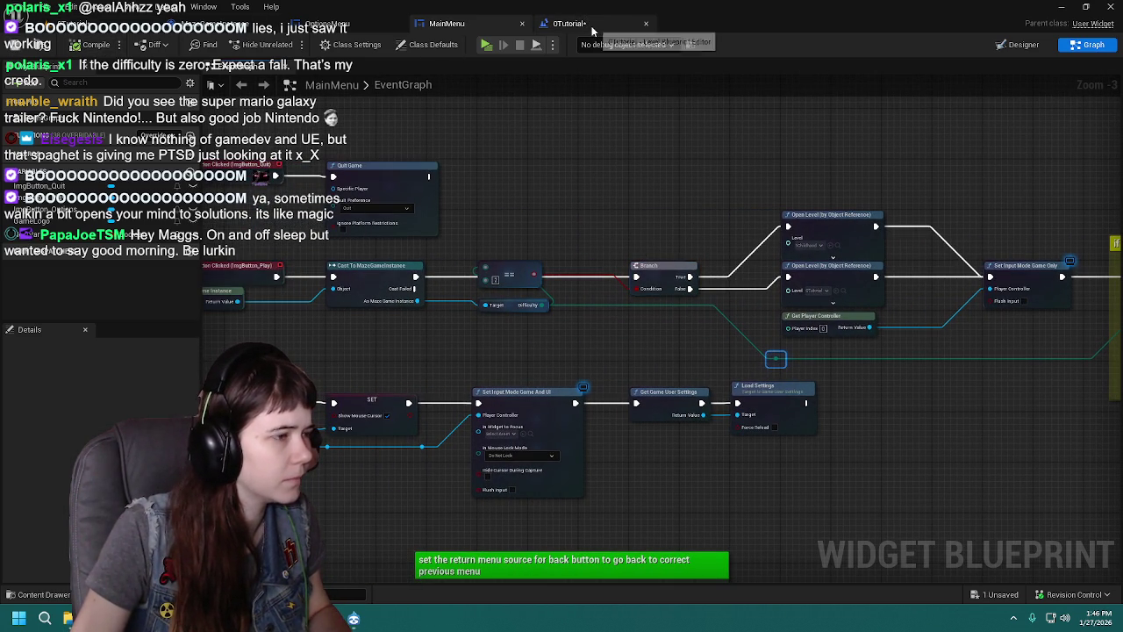
right_click(187, 243)
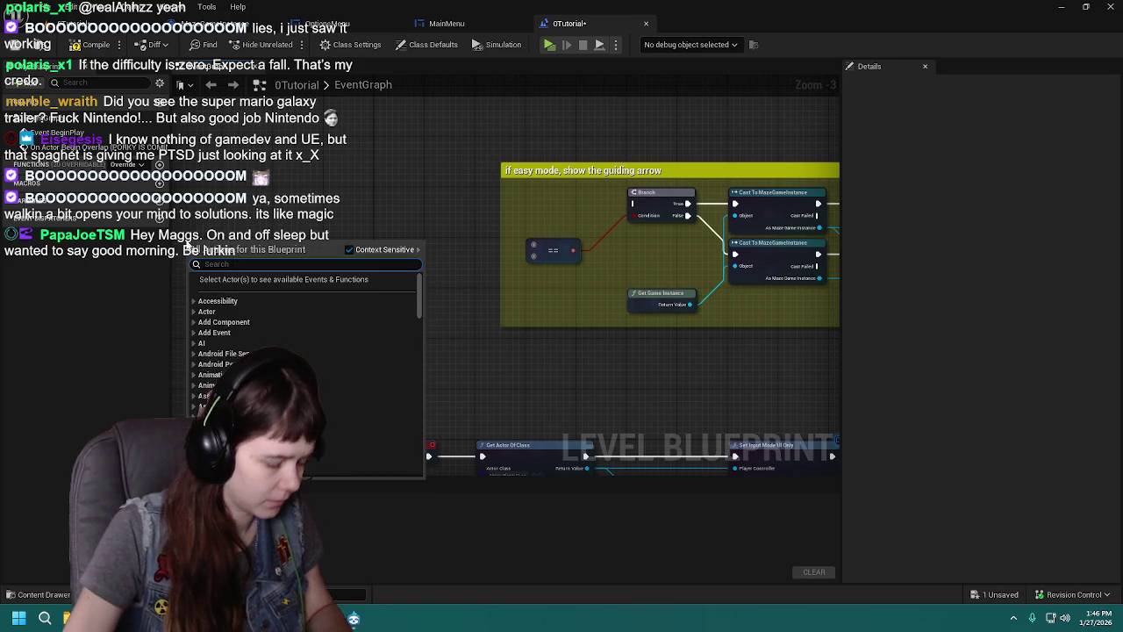
type("get game insta")
left_click(272, 289)
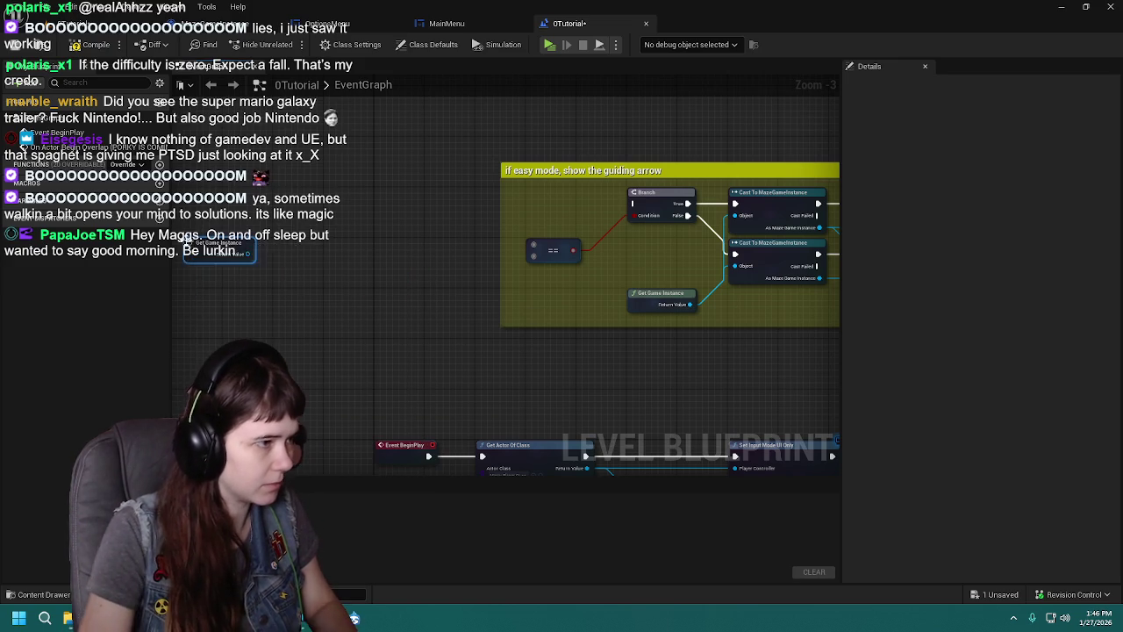
left_click_drag(248, 255, 304, 276)
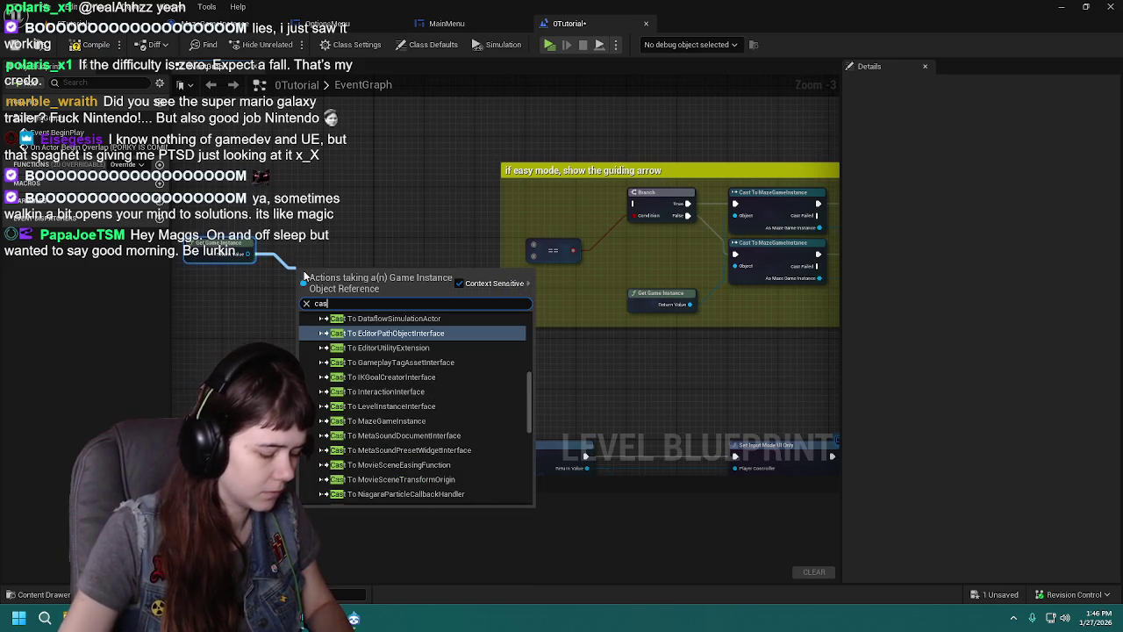
type("cast to maze")
left_click(378, 339)
left_click_drag(365, 227, 404, 270)
type("get diffi")
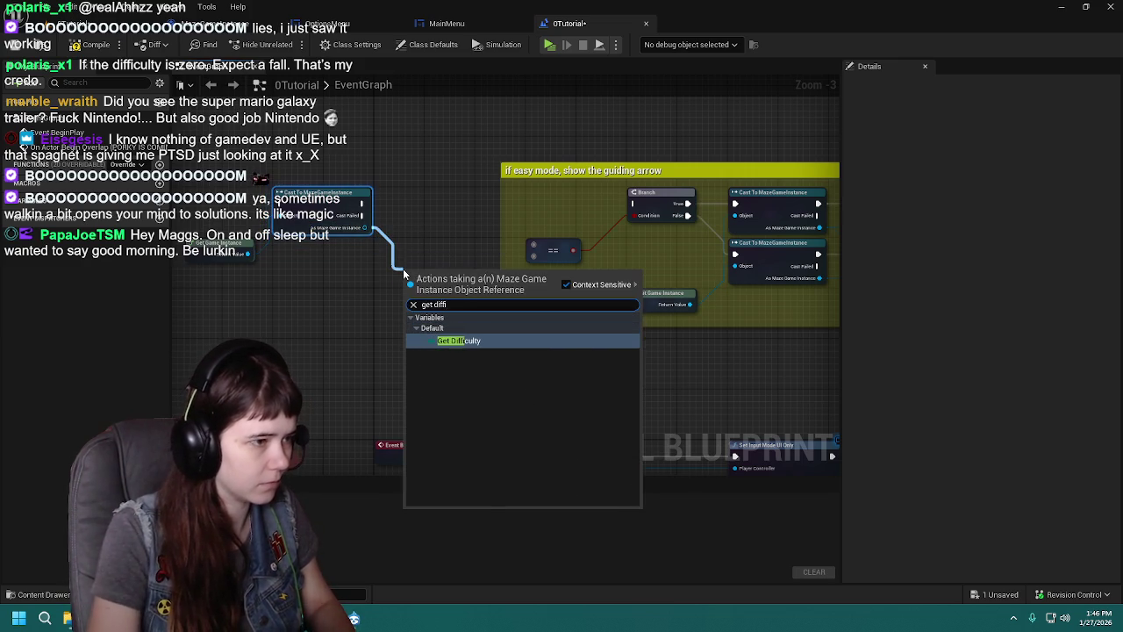
key("Return")
left_click_drag(468, 277, 532, 246)
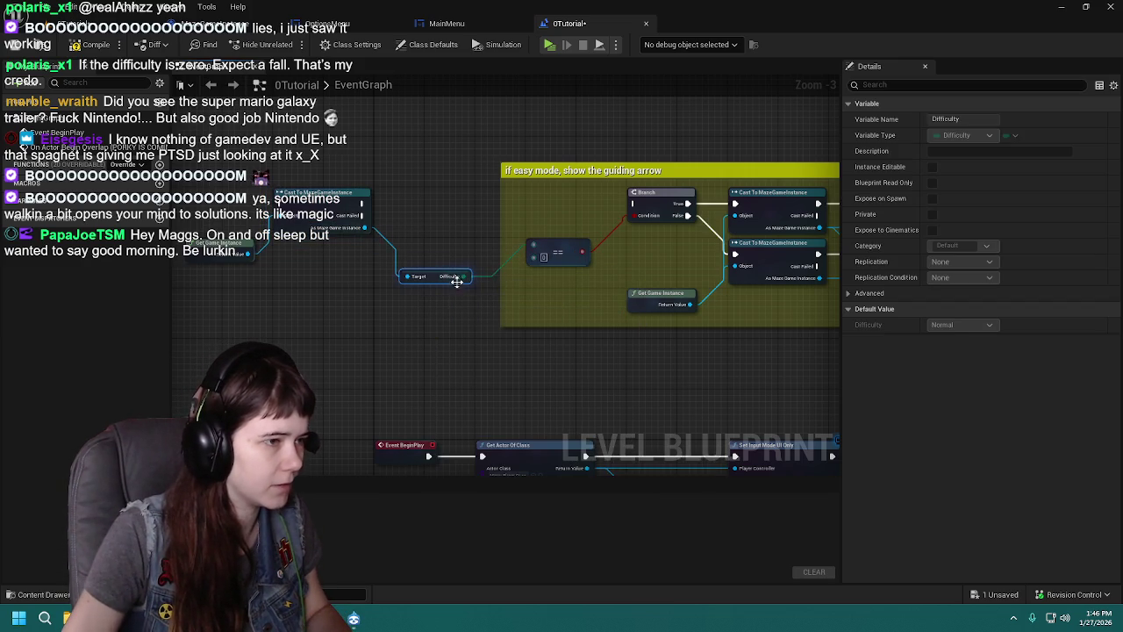
Step: Place Get Difficulty beside the == node and enlarge the comment box upward
scroll(524, 333, "up", 1)
left_click_drag(497, 285, 525, 201)
scroll(526, 185, "down", 1)
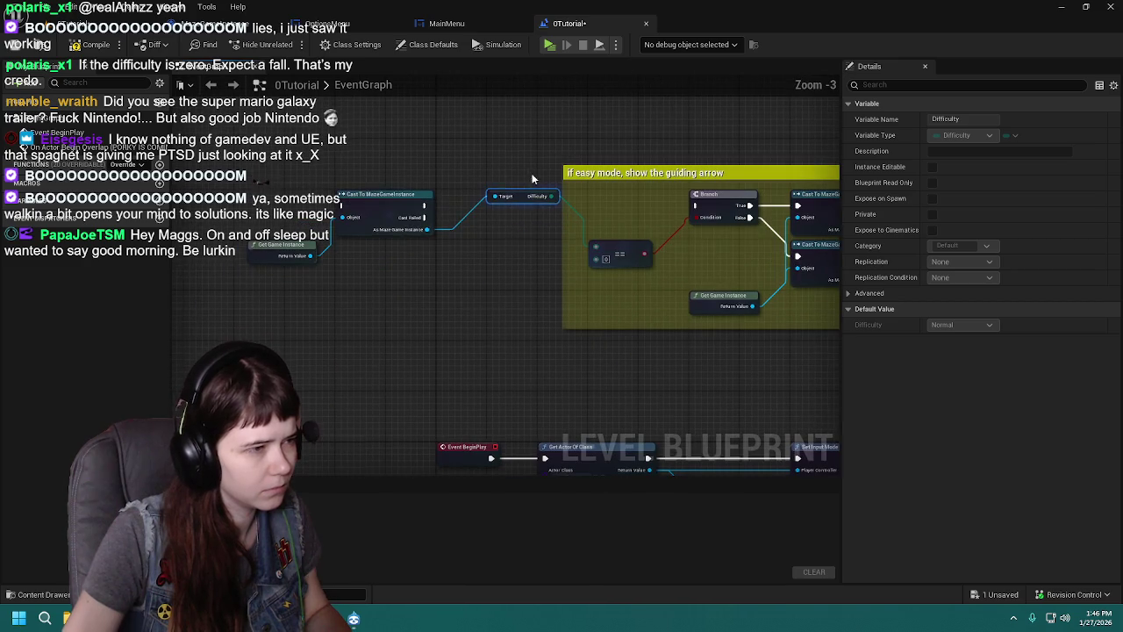
mouse_move(521, 208)
left_mouse_down()
mouse_move(497, 227)
mouse_move(382, 251)
mouse_move(624, 234)
left_mouse_up()
left_click_drag(400, 204, 514, 200)
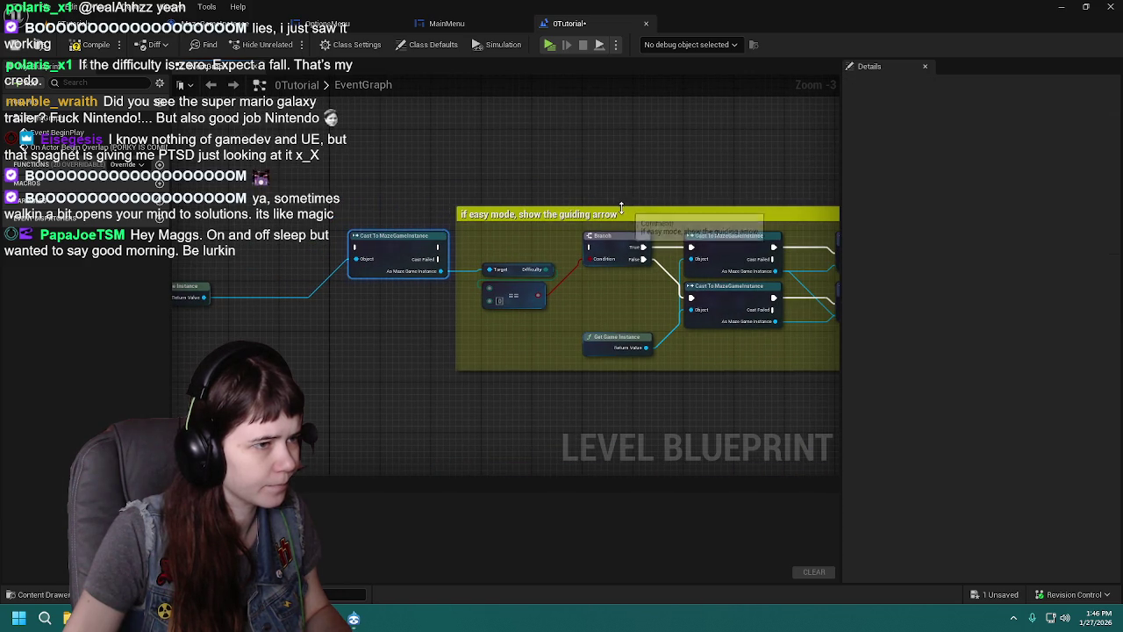
left_click_drag(621, 208, 621, 155)
mouse_move(320, 282)
left_mouse_down()
mouse_move(461, 207)
mouse_move(460, 256)
mouse_move(537, 272)
left_mouse_up()
Step: Tuck Get Game Instance under the cast node and move both beside the comment
scroll(434, 219, "up", 1)
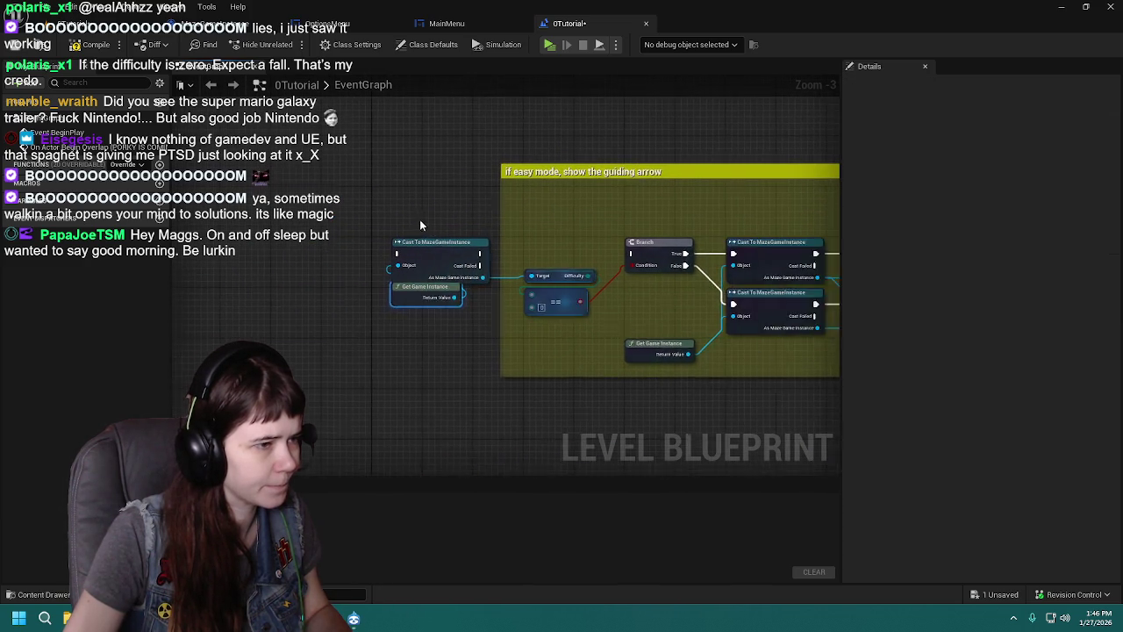
left_click(404, 217, "ctrl")
mouse_move(431, 266)
left_mouse_down()
mouse_move(445, 234)
mouse_move(417, 259)
left_mouse_up()
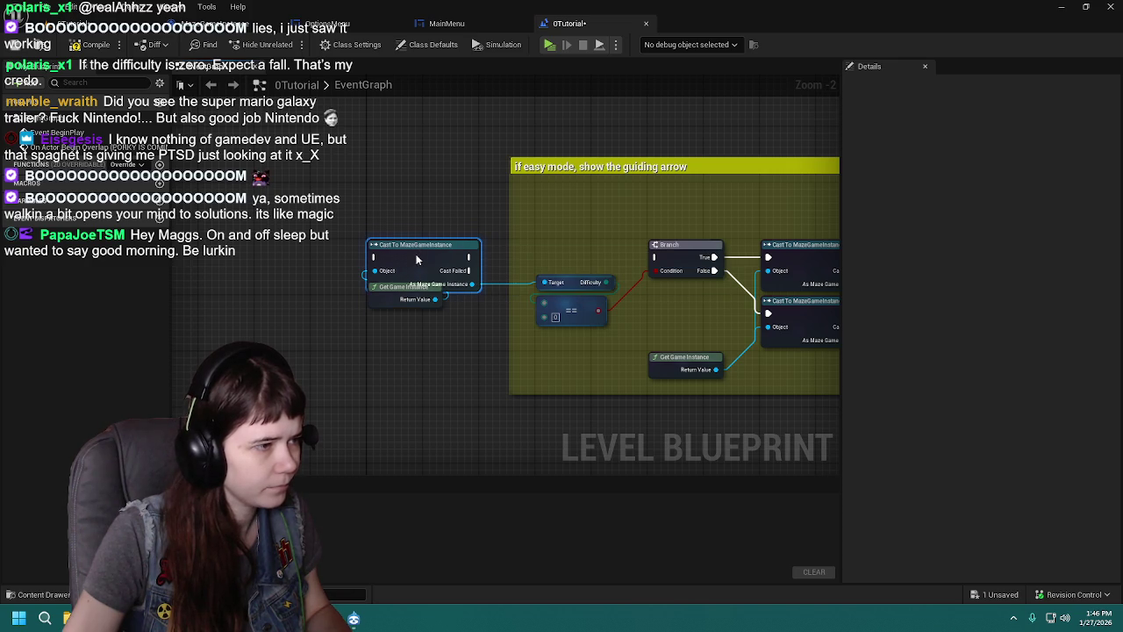
left_click_drag(385, 301, 386, 318)
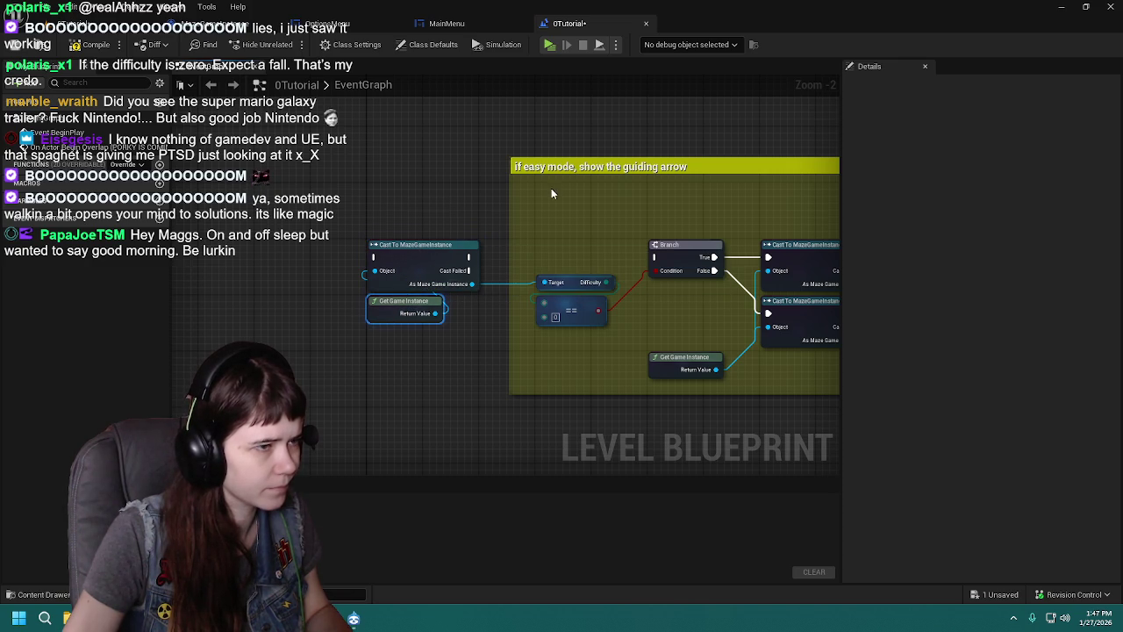
left_click_drag(485, 217, 378, 191)
key("ctrl+z")
key("ctrl+z")
key("ctrl+z")
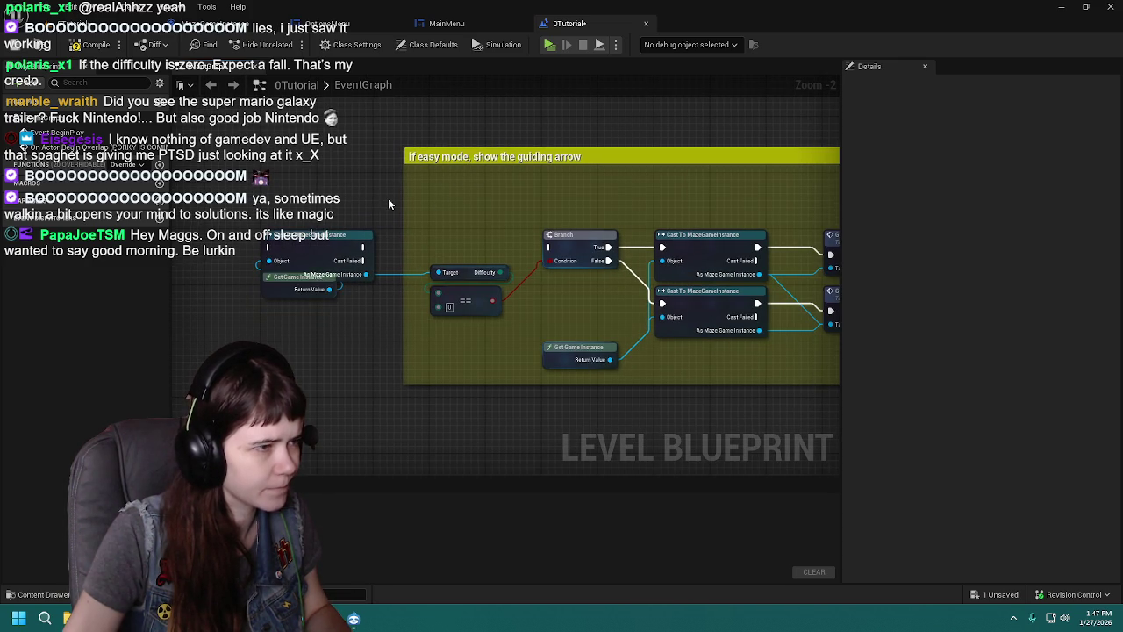
left_click_drag(388, 204, 662, 194)
mouse_move(358, 289)
left_mouse_down()
mouse_move(481, 294)
mouse_move(455, 294)
left_mouse_up()
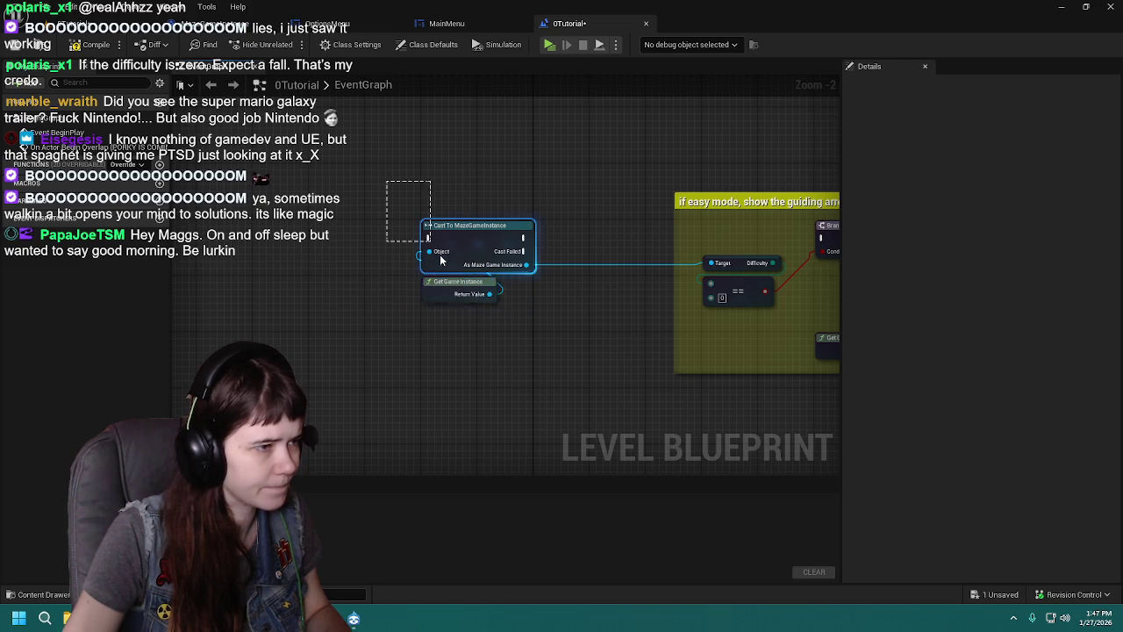
left_click_drag(402, 204, 210, 211)
left_click_drag(304, 296, 409, 296)
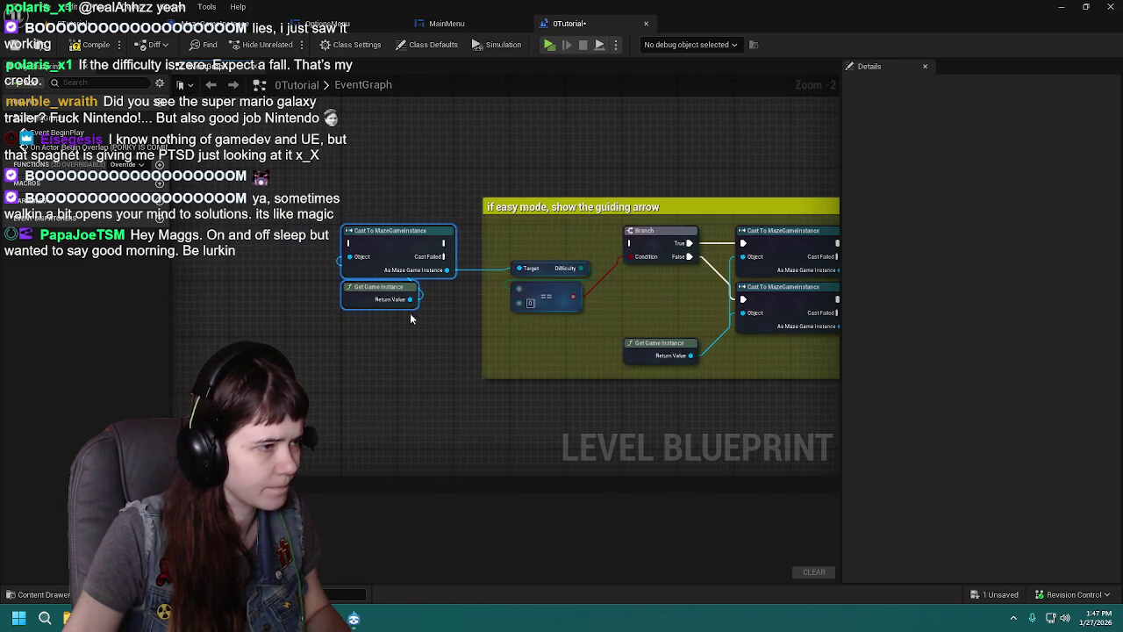
scroll(409, 295, "down", 1)
Step: Connect the cast node's exec output to the Branch
left_click_drag(409, 140, 571, 139)
mouse_move(544, 298)
left_mouse_down()
mouse_move(416, 225)
mouse_move(489, 155)
mouse_move(421, 342)
mouse_move(415, 227)
mouse_move(414, 260)
mouse_move(694, 118)
left_mouse_up()
scroll(414, 227, "down", 1)
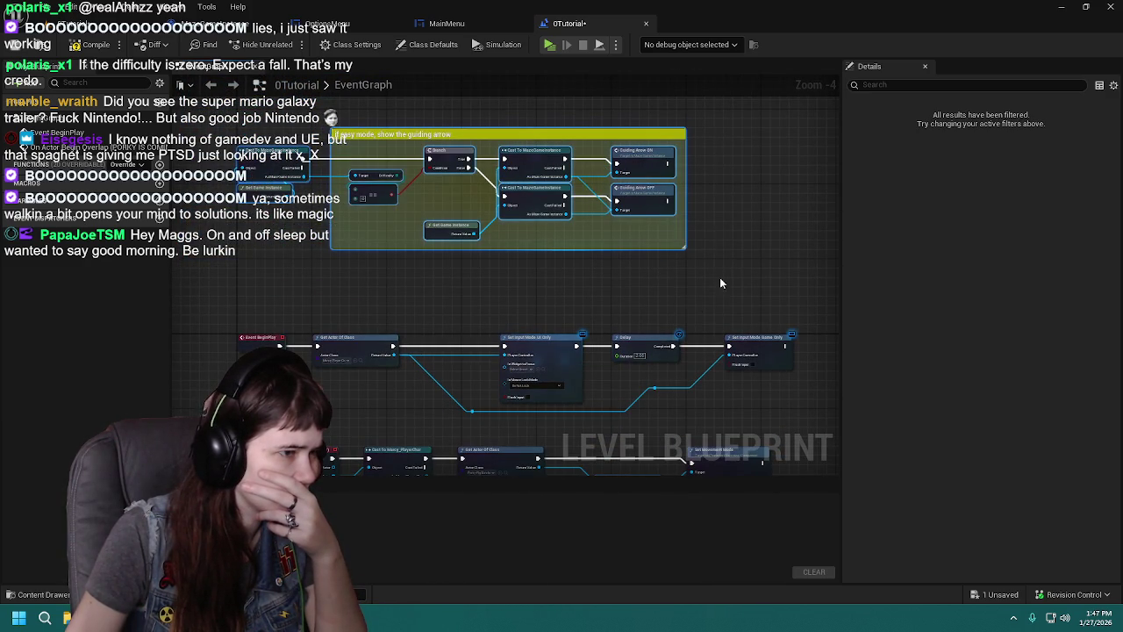
Step: Nudge the comment group up and left, then compile and save the 0Tutorial blueprint
scroll(622, 338, "up", 1)
mouse_move(623, 338)
left_mouse_down()
mouse_move(641, 231)
mouse_move(530, 192)
mouse_move(389, 313)
left_mouse_up()
mouse_move(405, 227)
left_mouse_down()
mouse_move(383, 226)
mouse_move(373, 194)
left_mouse_up()
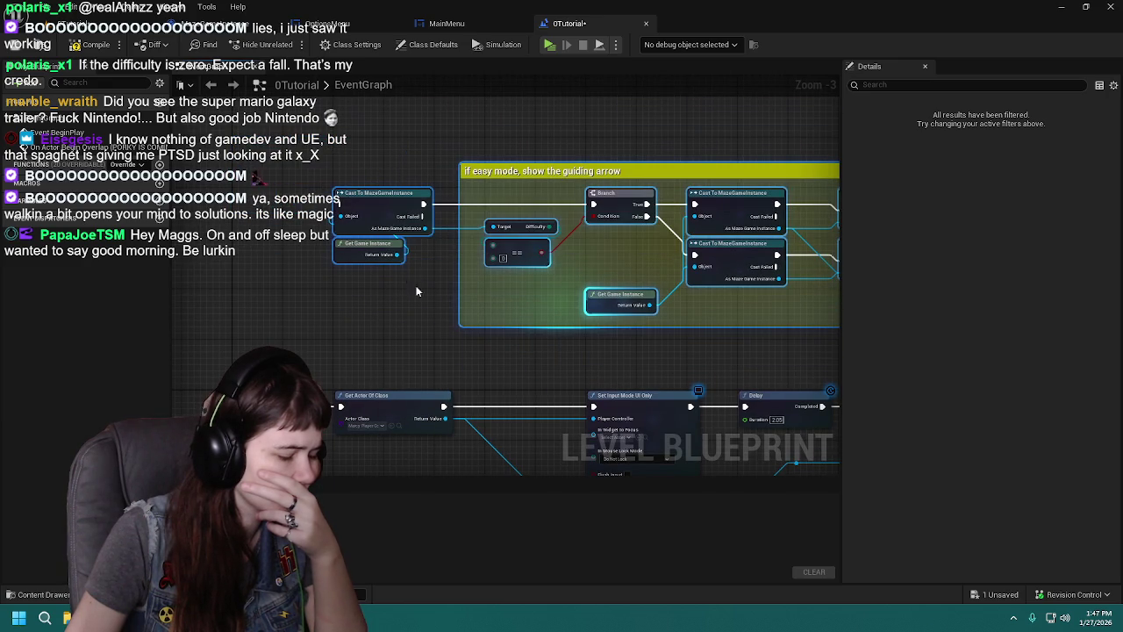
mouse_move(408, 279)
left_mouse_down()
mouse_move(87, 193)
mouse_move(378, 220)
mouse_move(447, 308)
mouse_move(412, 324)
left_mouse_up()
left_click(14, 49)
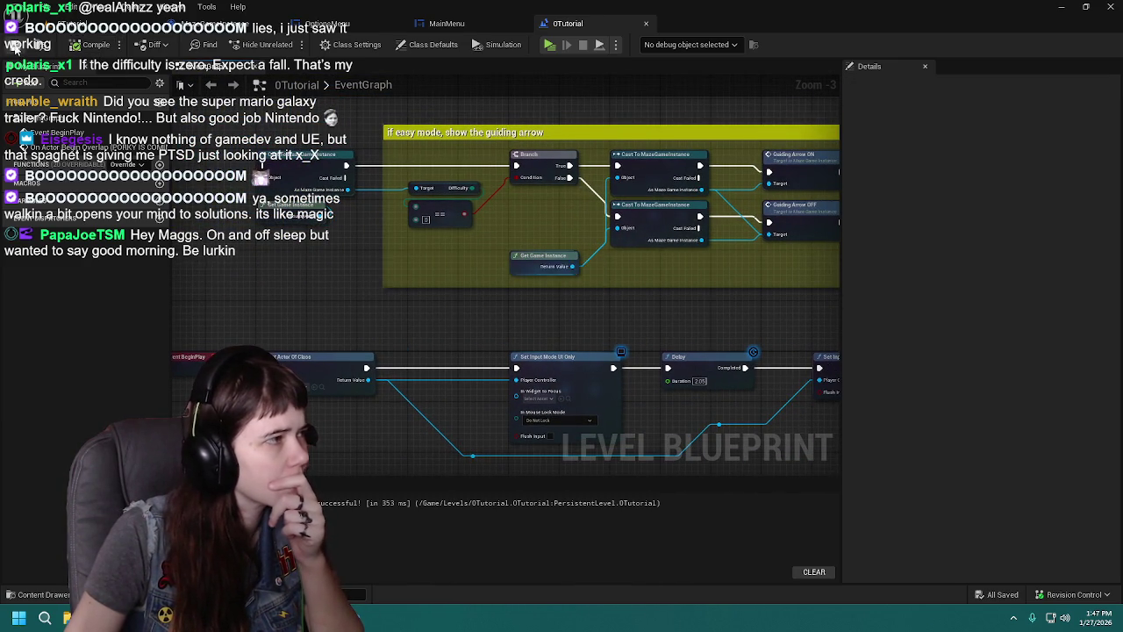
Step: Marquee-select the easy-mode guiding-arrow nodes and comment and move them upward
left_click(99, 23)
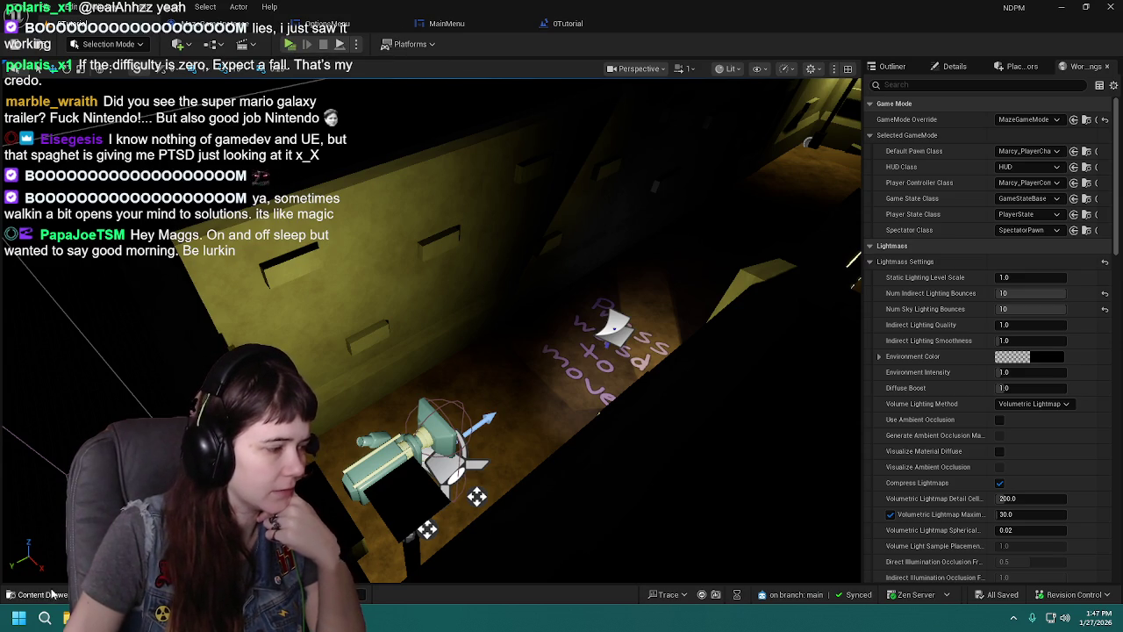
key("ctrl+space")
left_click(569, 23)
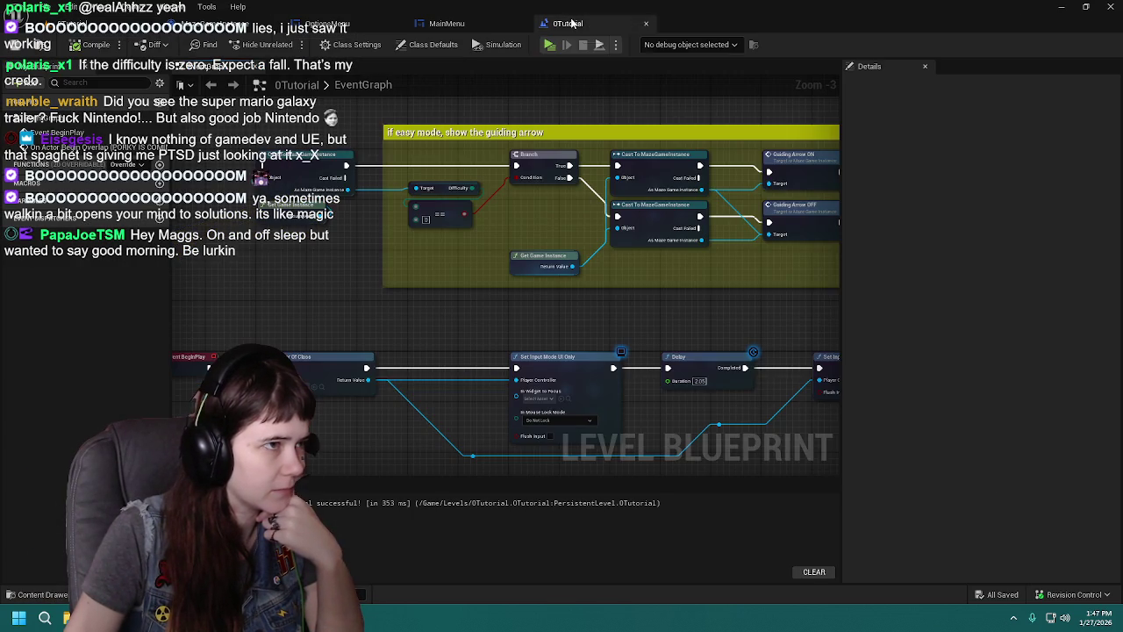
scroll(341, 246, "down", 1)
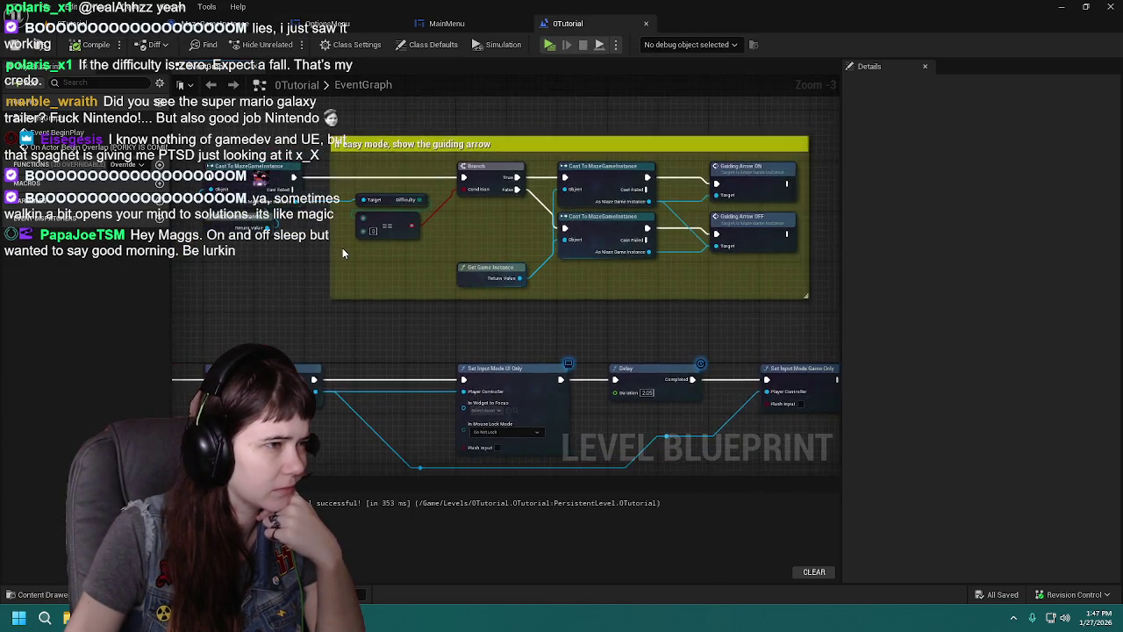
mouse_move(389, 165)
left_mouse_down()
mouse_move(734, 324)
mouse_move(787, 326)
left_mouse_up()
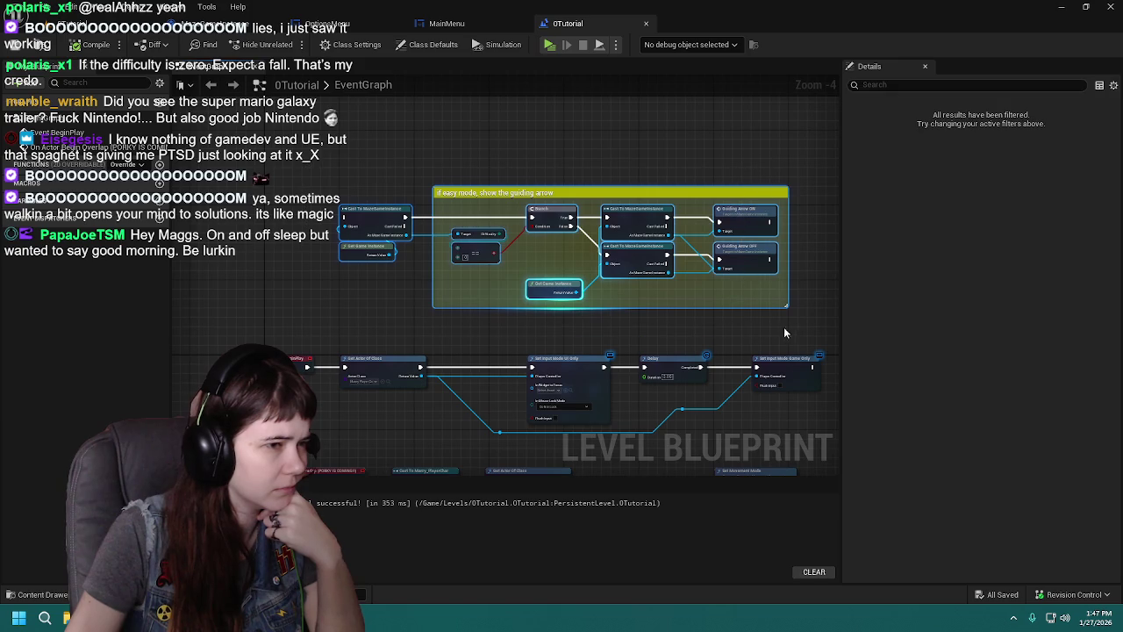
left_click_drag(375, 216, 374, 141)
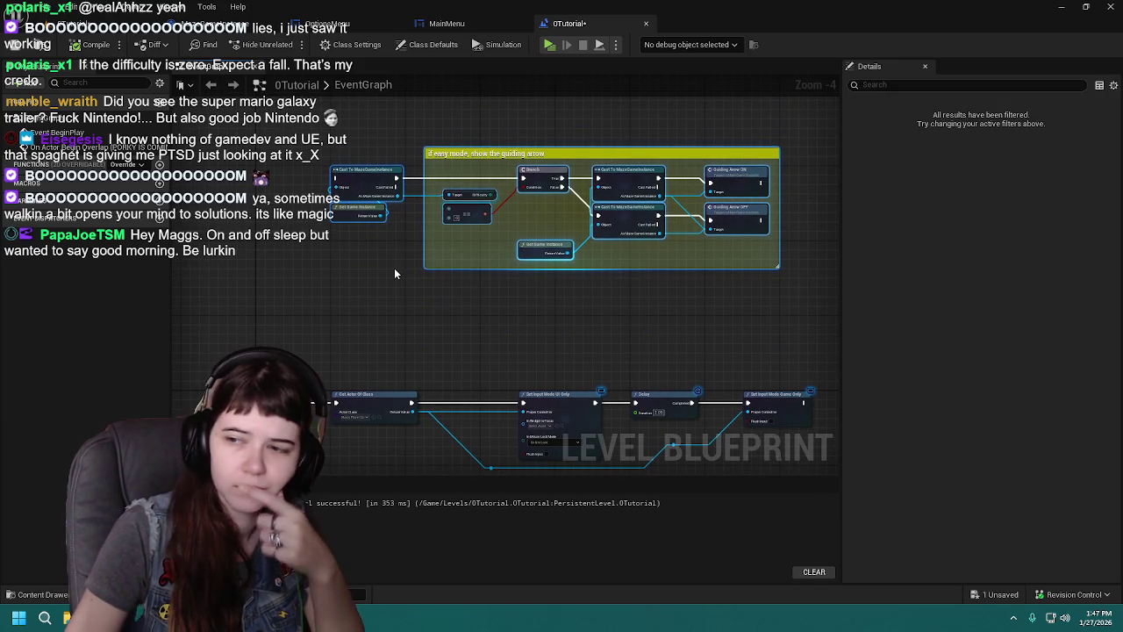
Step: Comment the nodes 'testing difficulty setting from the main menu instead of the pause menu' and save
type("c")
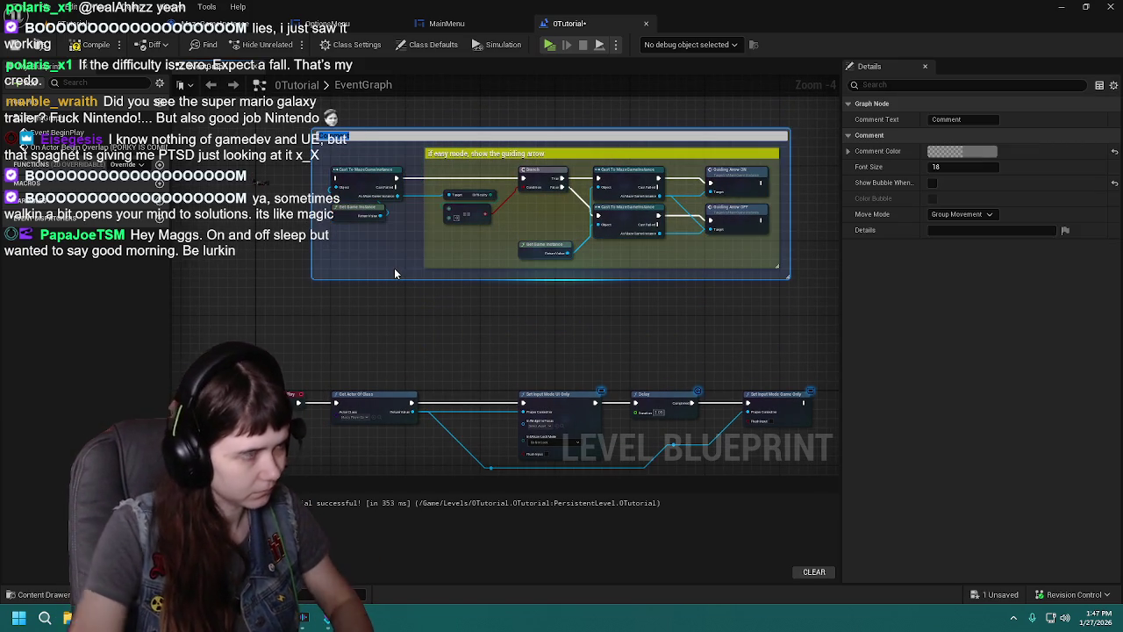
type("sting difficult")
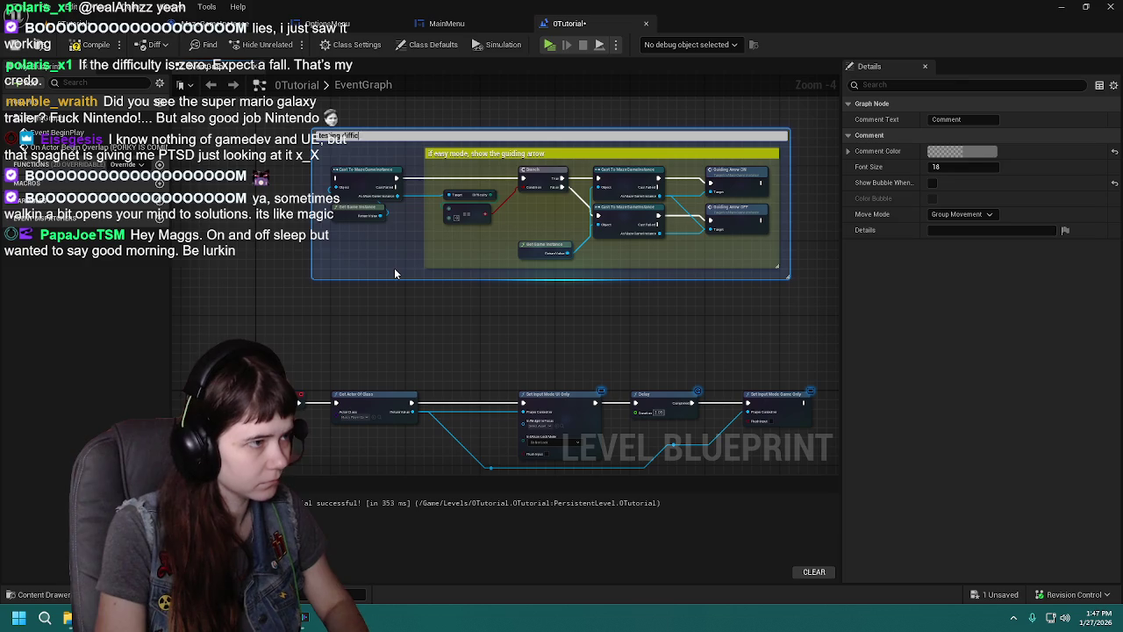
type("y setting f")
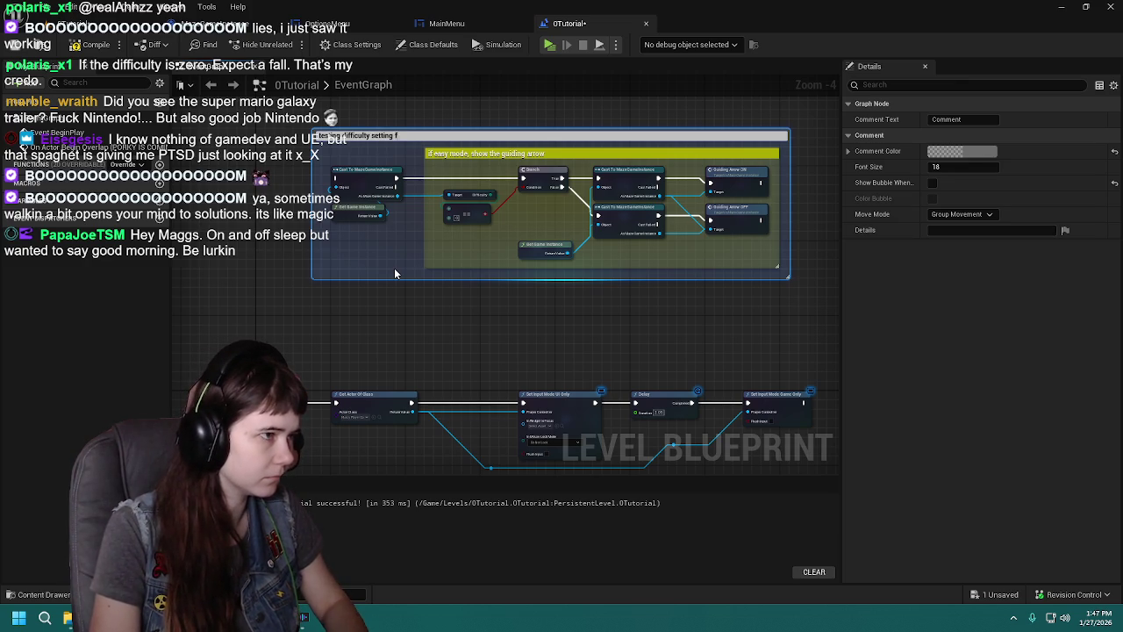
type("rom the main m")
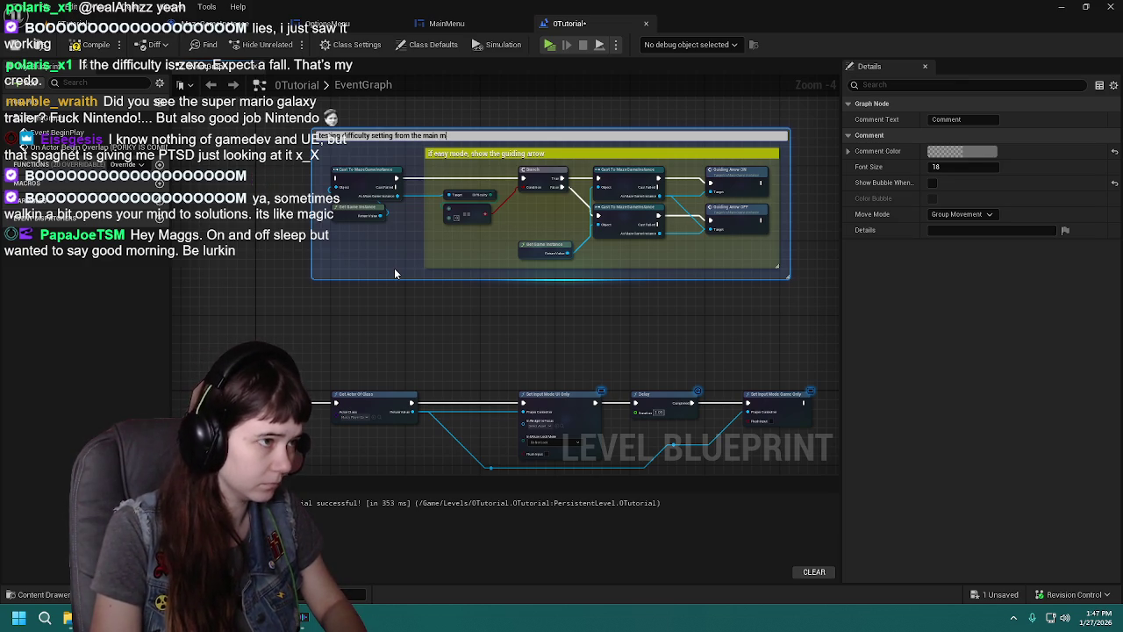
type("enu instead of")
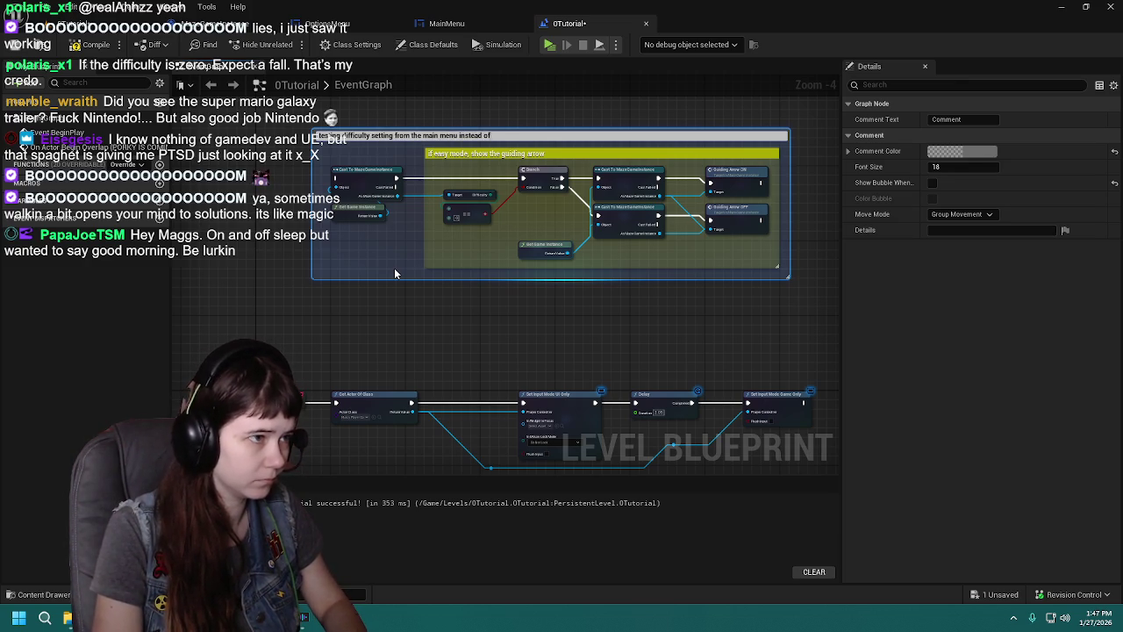
type(" the pause menu")
key("Return")
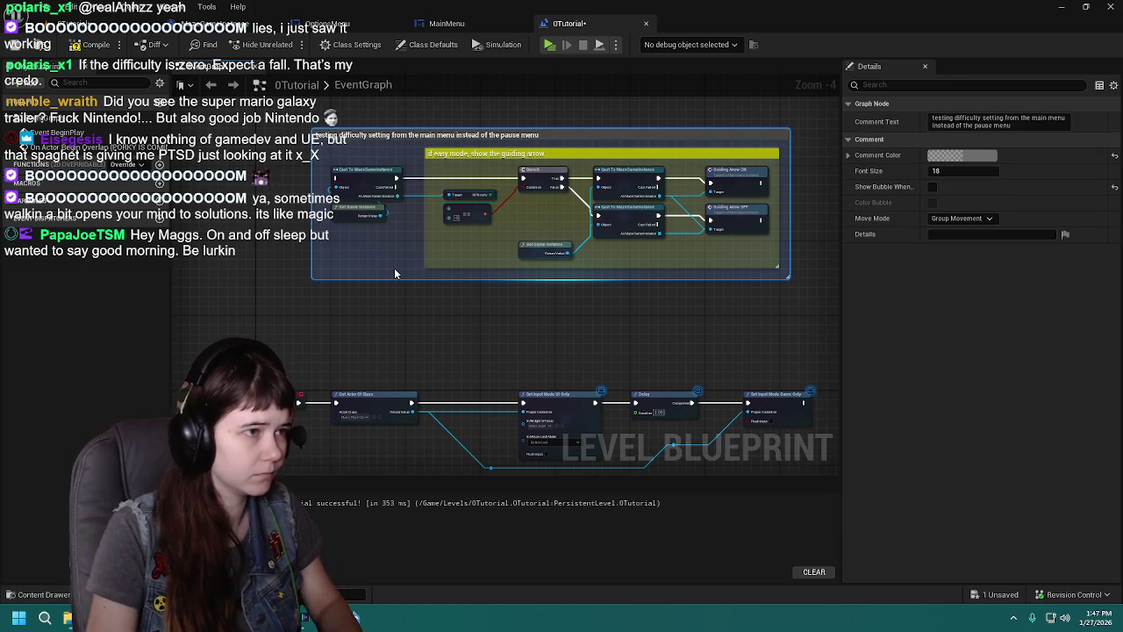
left_click(408, 305)
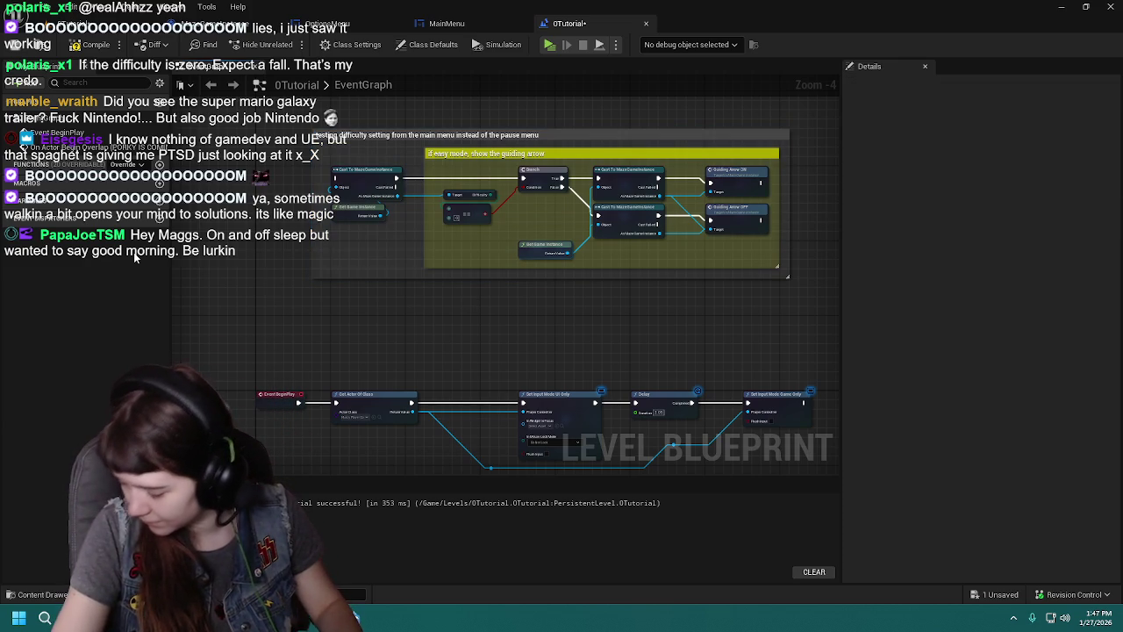
left_click(16, 46)
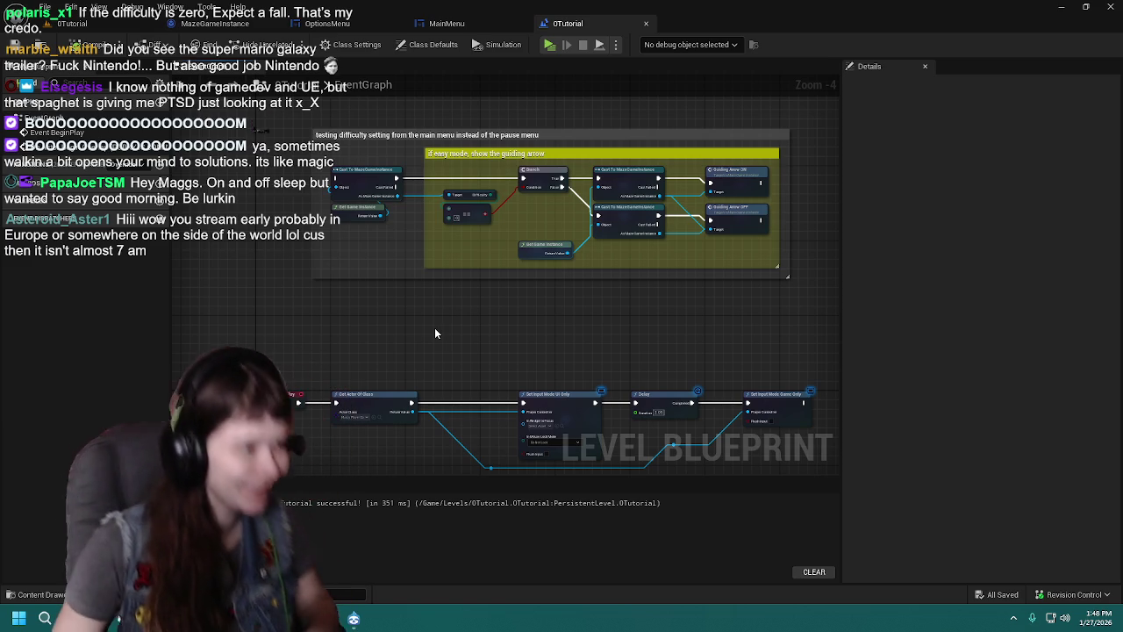
Step: Add a Sequence node left of the testing-difficulty group and wire its Then 1 to Get Actor Of Class
left_click(338, 320)
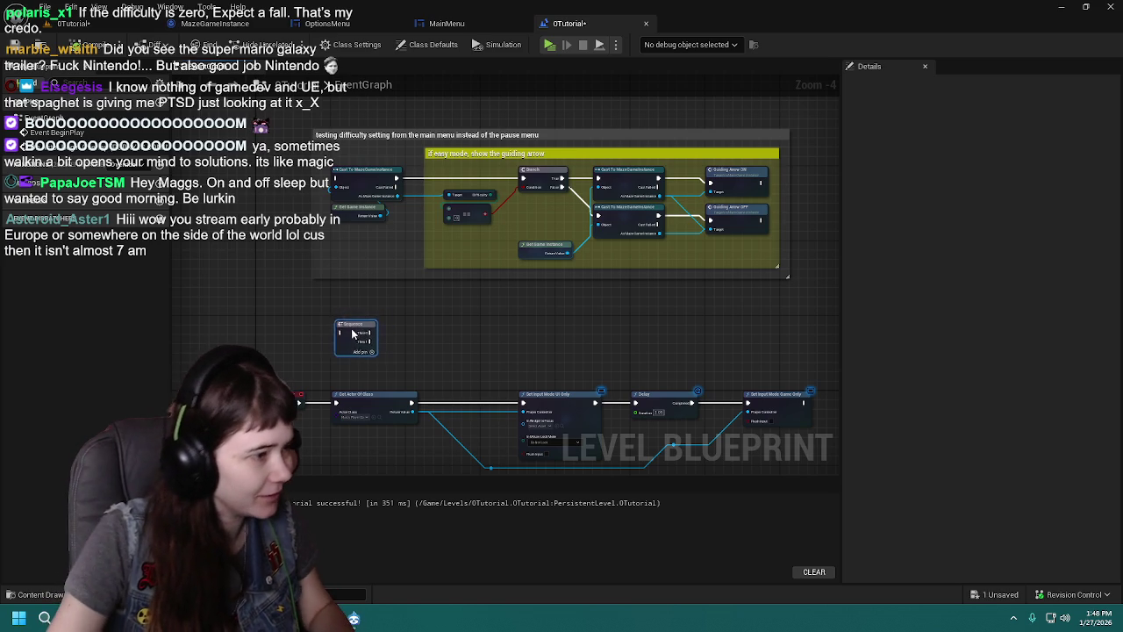
scroll(369, 338, "up", 2)
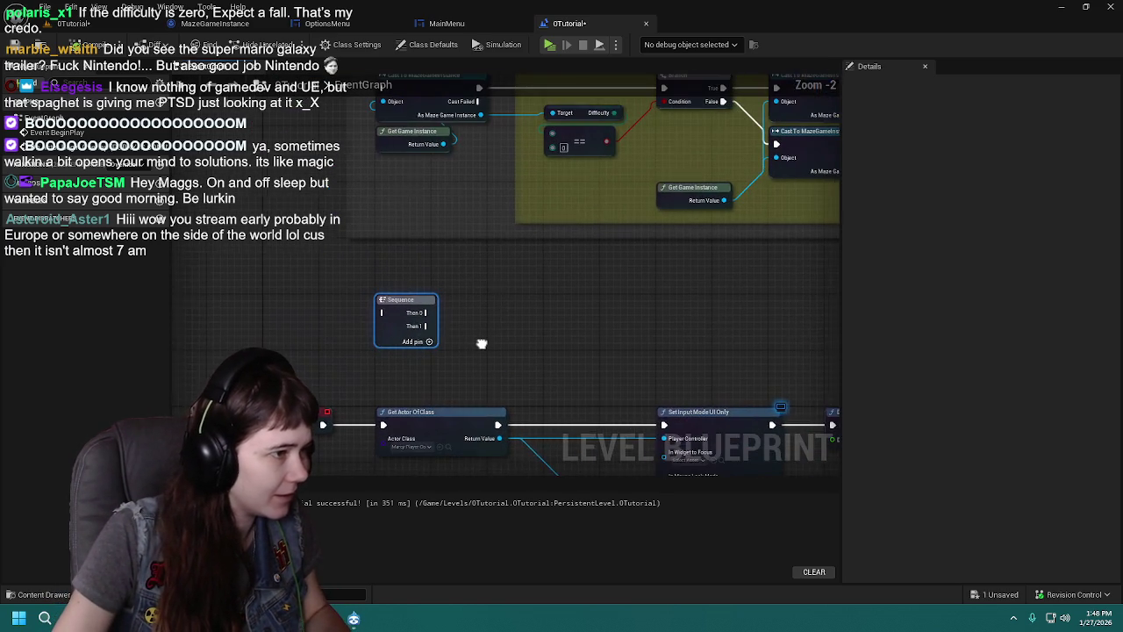
scroll(451, 338, "down", 2)
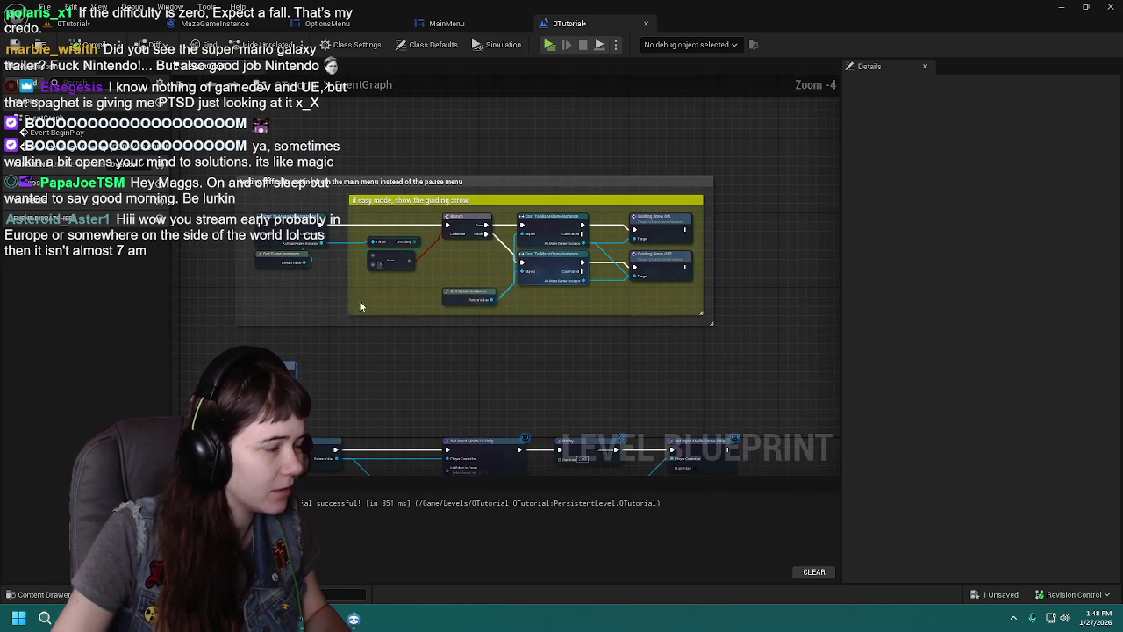
mouse_move(279, 228)
left_mouse_down()
mouse_move(373, 246)
mouse_move(359, 227)
mouse_move(397, 329)
mouse_move(364, 298)
left_mouse_up()
scroll(366, 315, "up", 1)
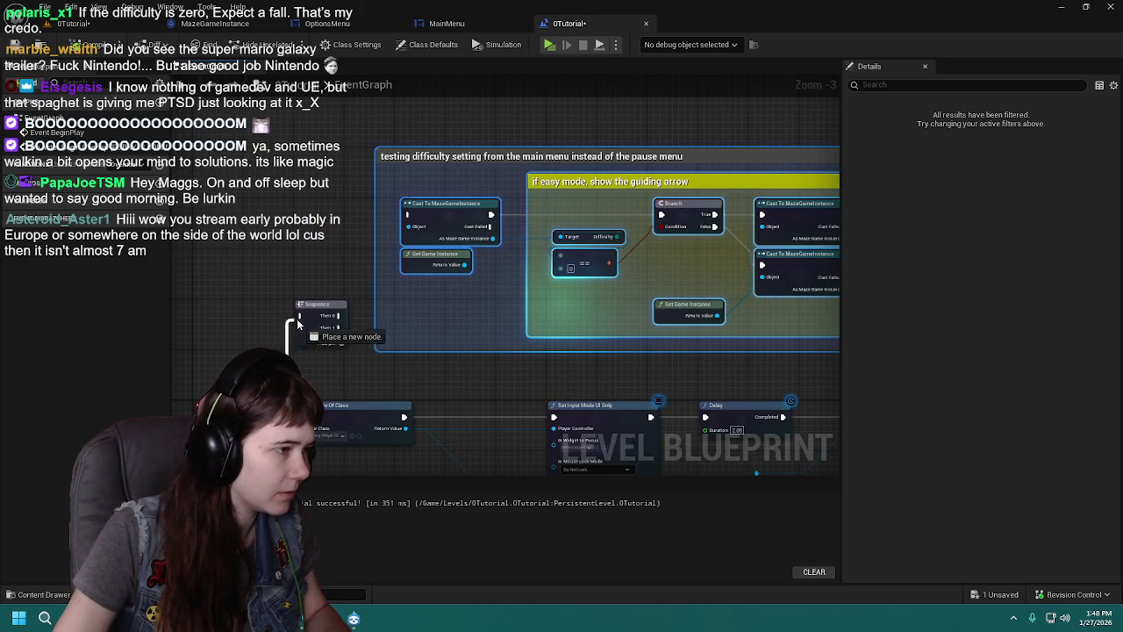
mouse_move(319, 313)
left_mouse_down()
mouse_move(215, 313)
mouse_move(377, 264)
mouse_move(407, 215)
left_mouse_up()
left_click_drag(237, 329, 316, 410)
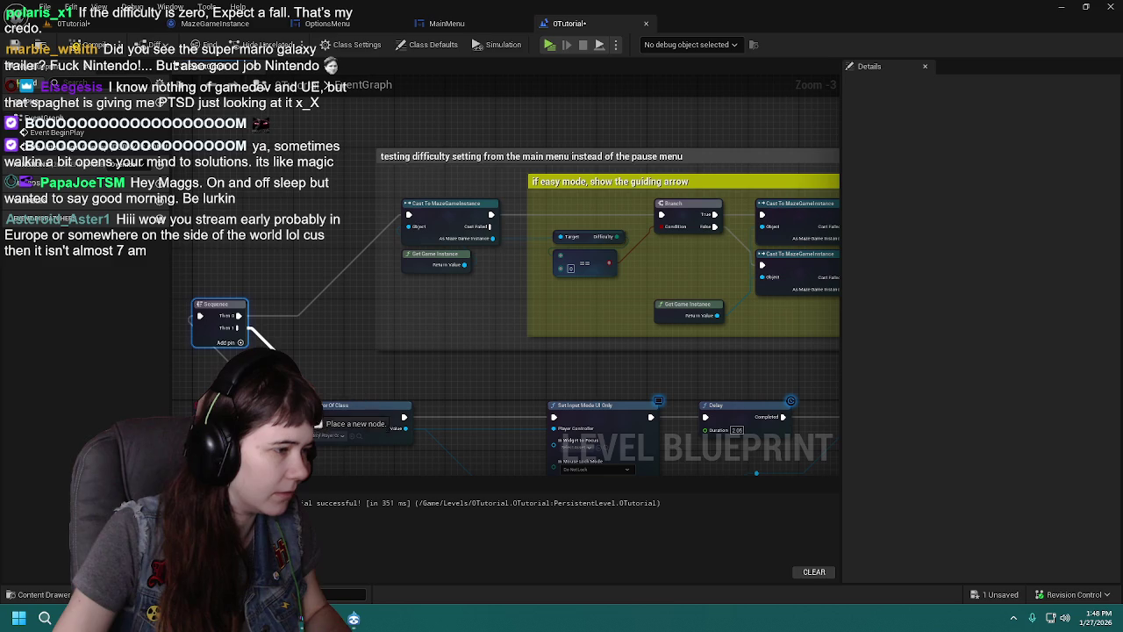
left_click_drag(273, 348, 302, 417)
scroll(303, 418, "down", 1)
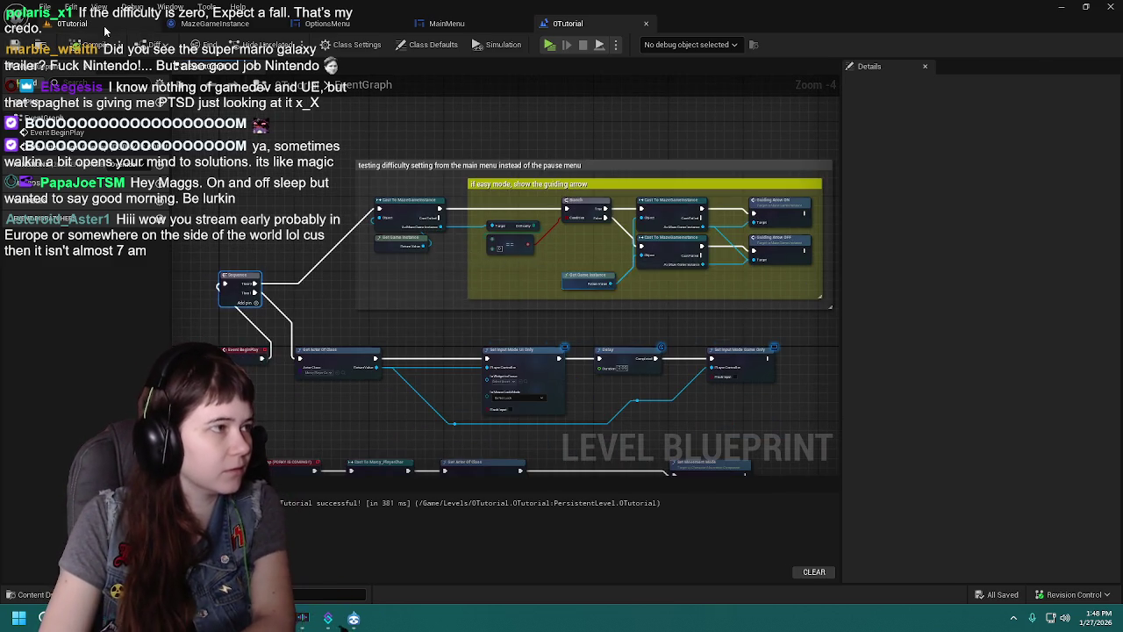
left_click(71, 23)
key("ctrl+space")
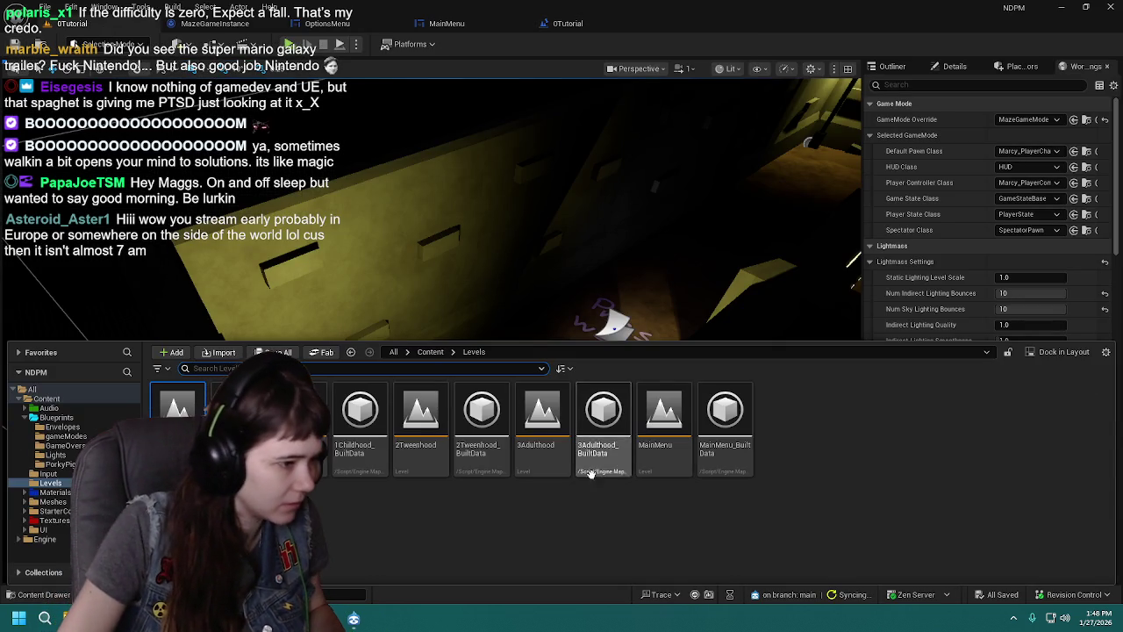
Step: Open the MainMenu level, play-test it, close the error log, and replay into the options screen
double_click(680, 420)
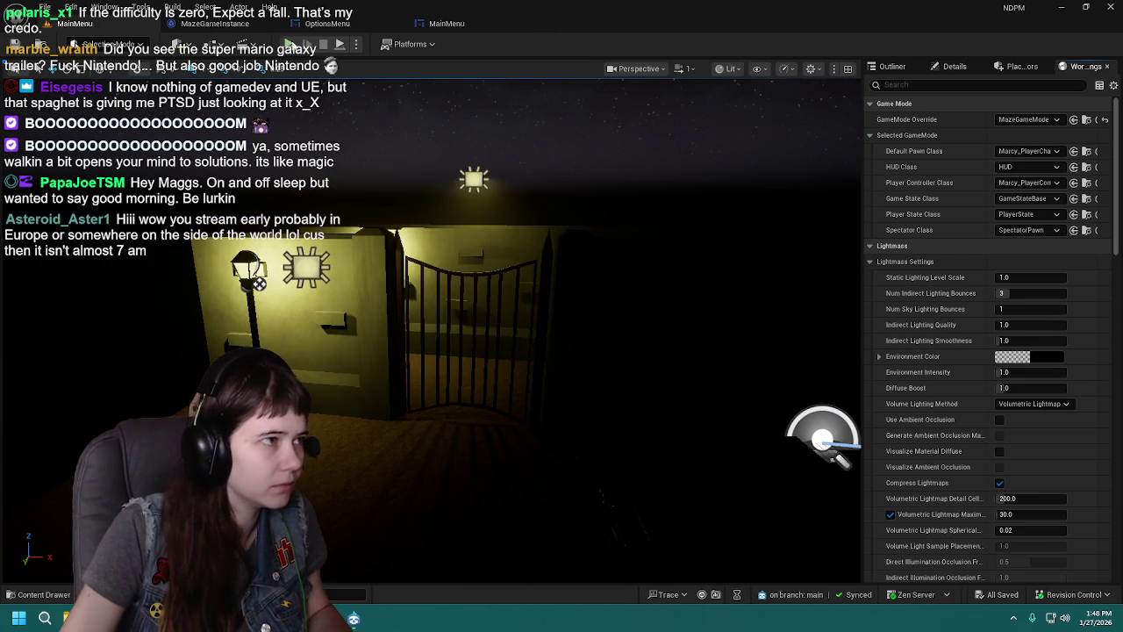
left_click(289, 44)
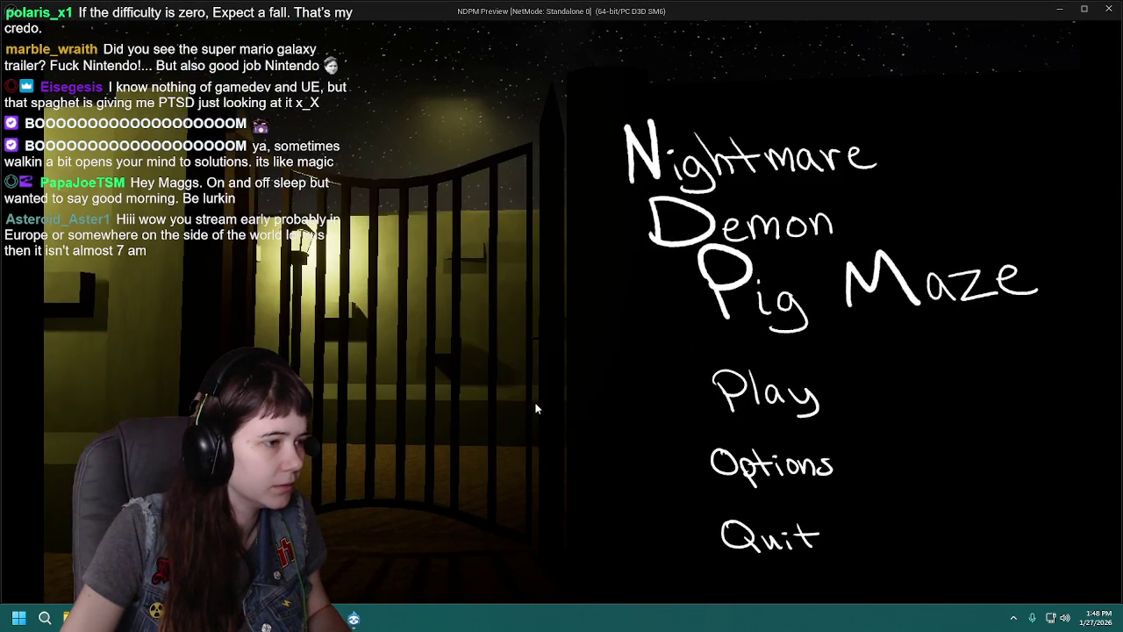
left_click(779, 396)
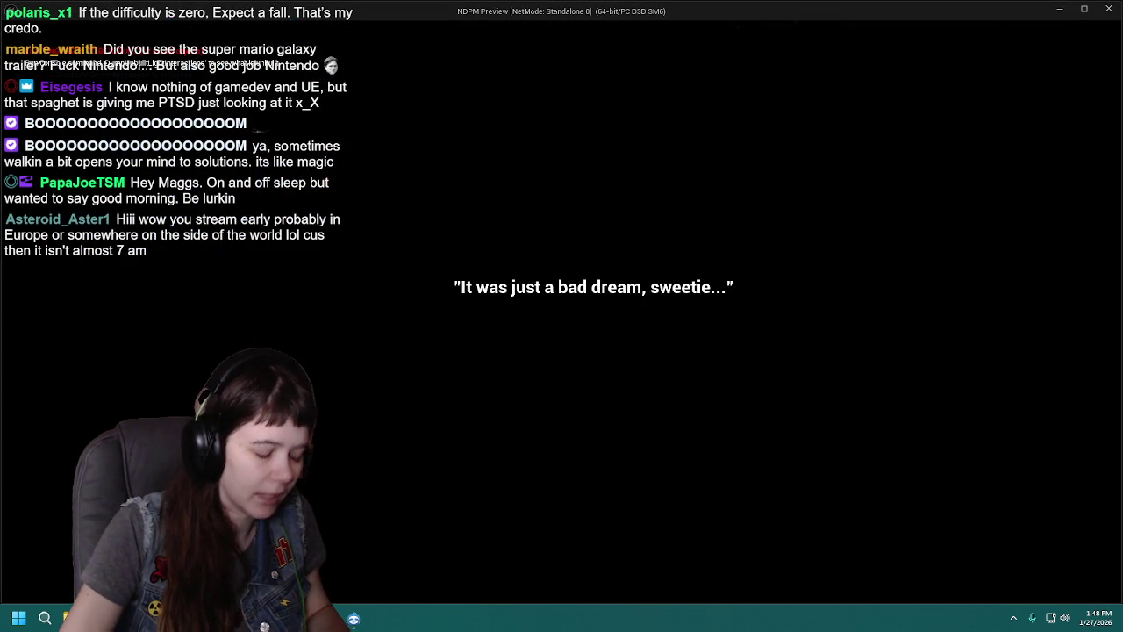
key("Escape")
left_click(797, 436)
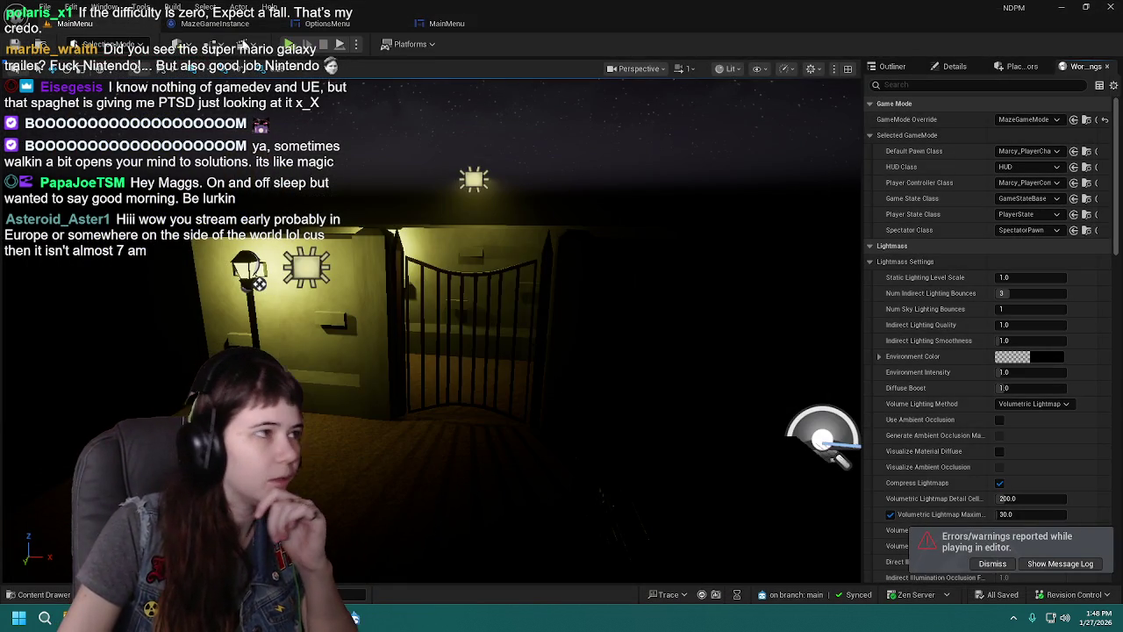
left_click(290, 44)
left_click(769, 462)
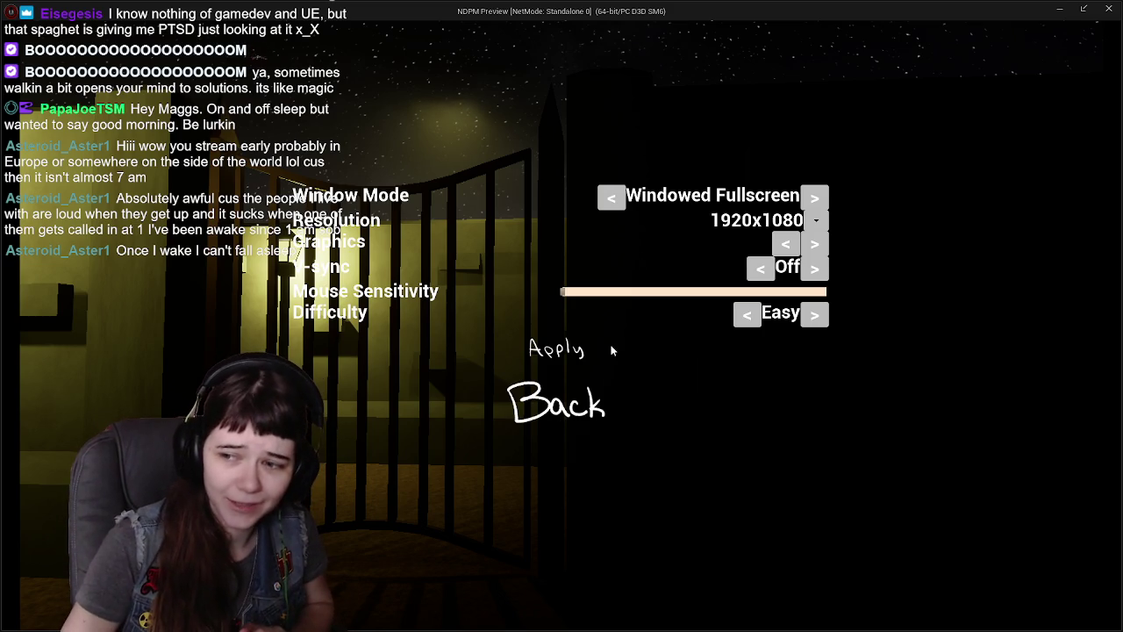
Step: Start the game and walk through the alley and passage up to the barred gate
left_click(568, 411)
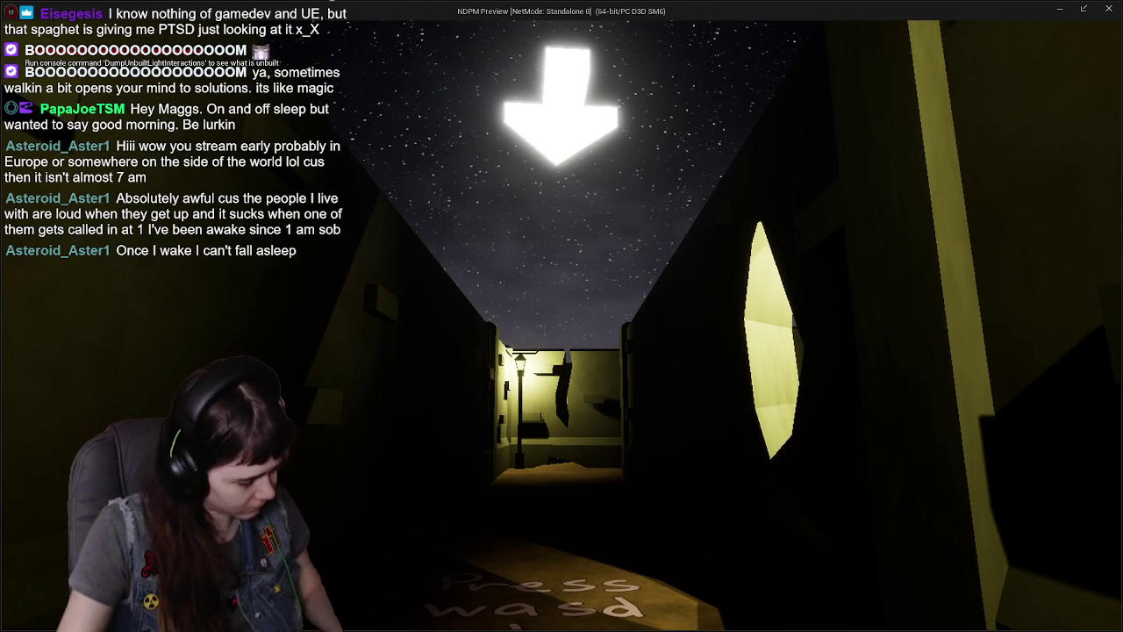
key("w")
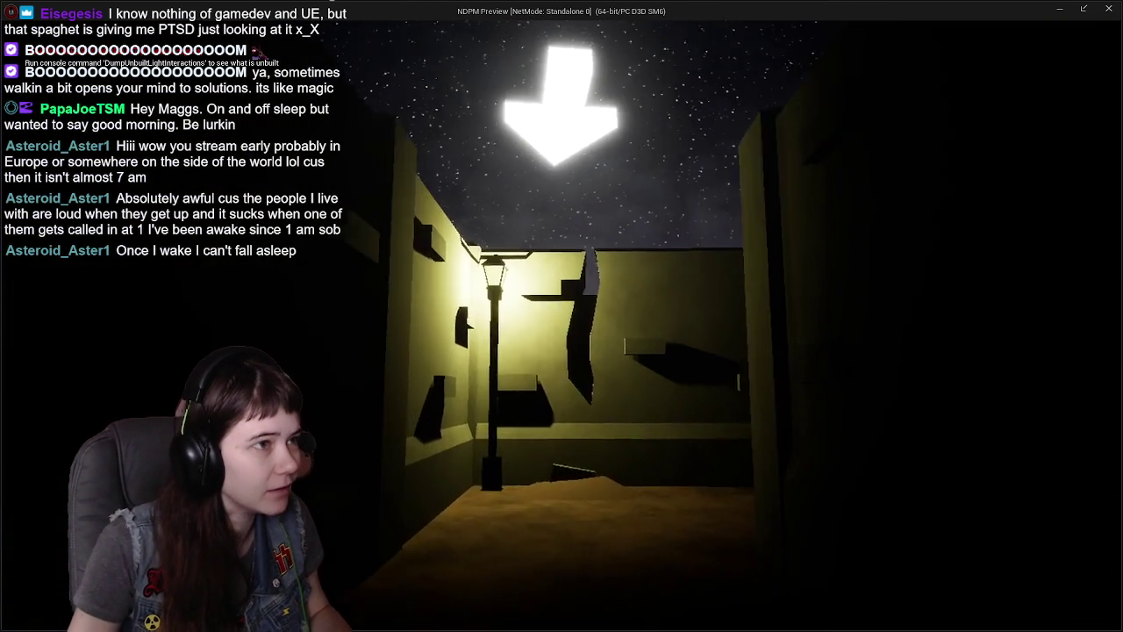
key("w")
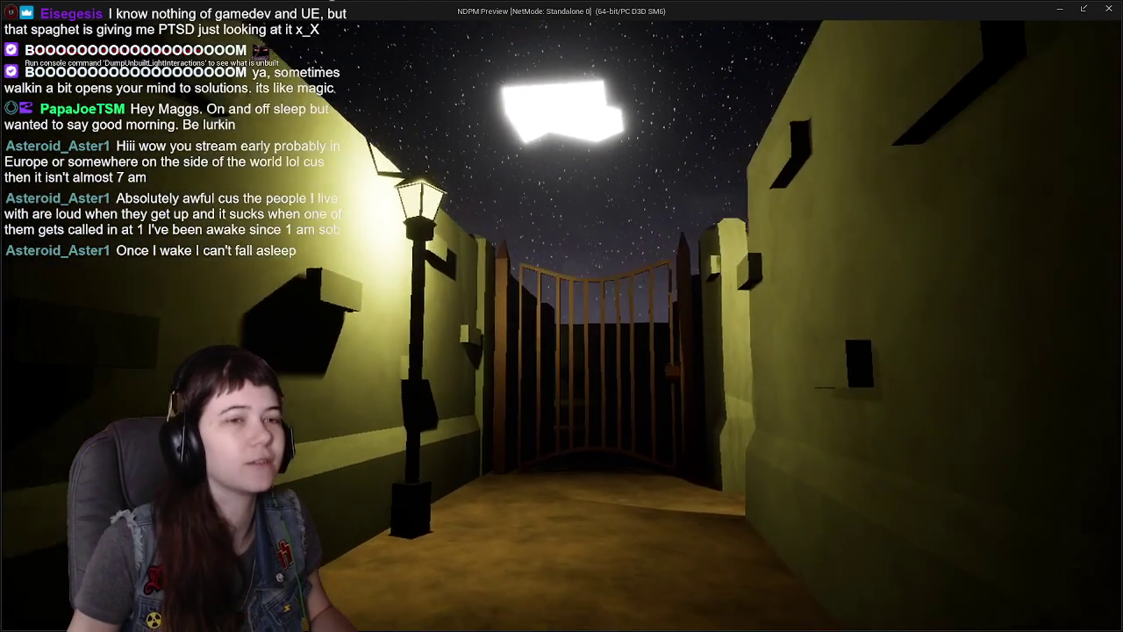
key("w")
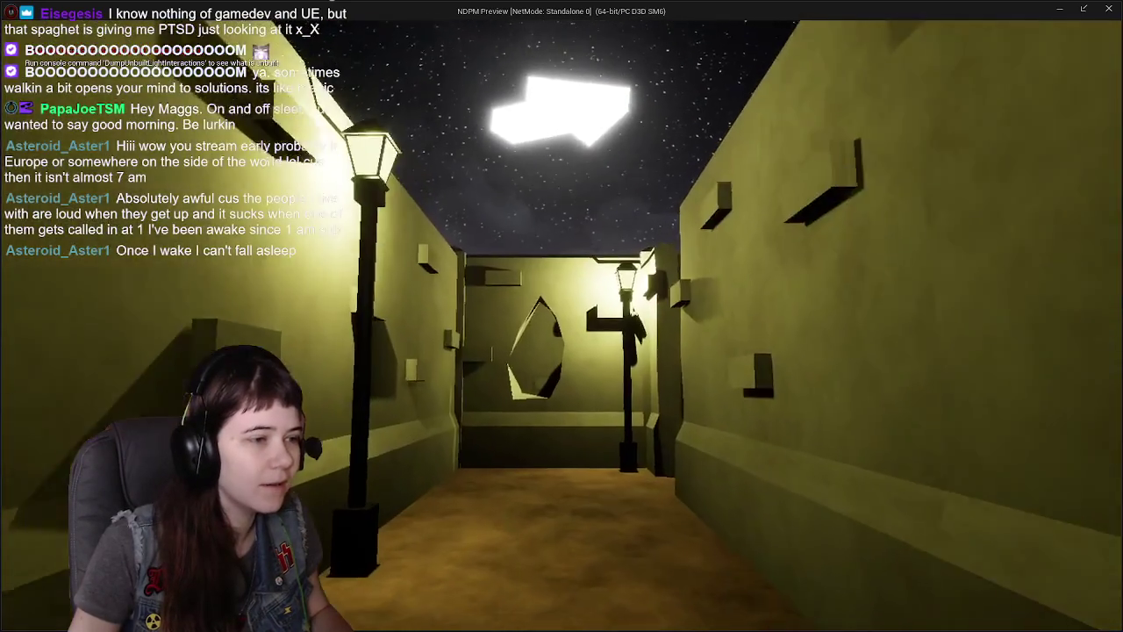
key("w")
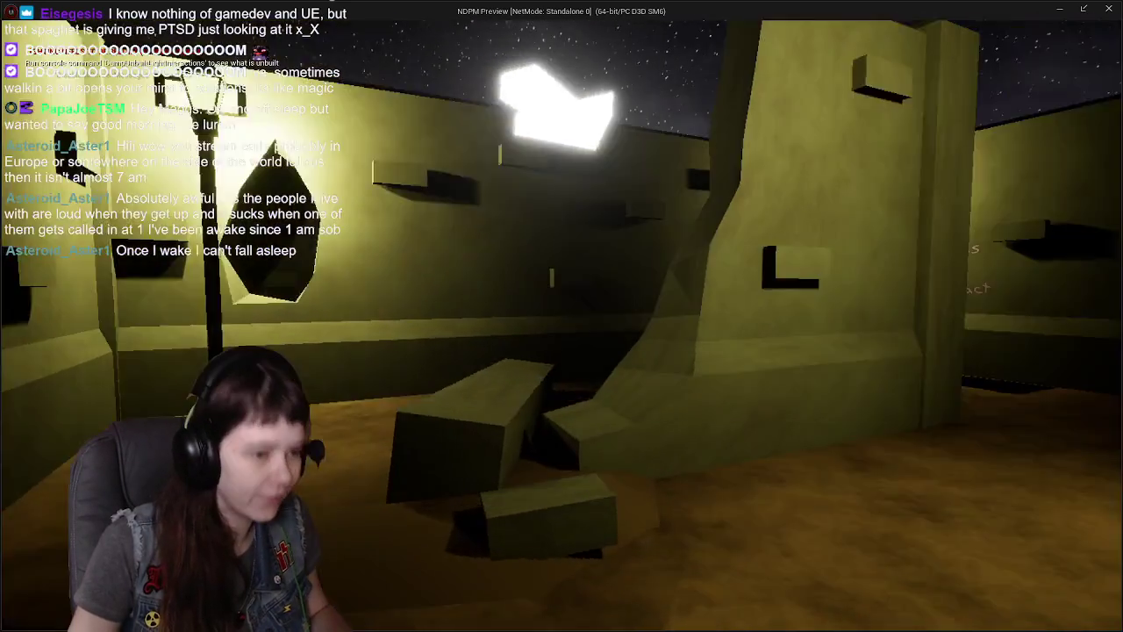
key("w")
key("w")
key("w")
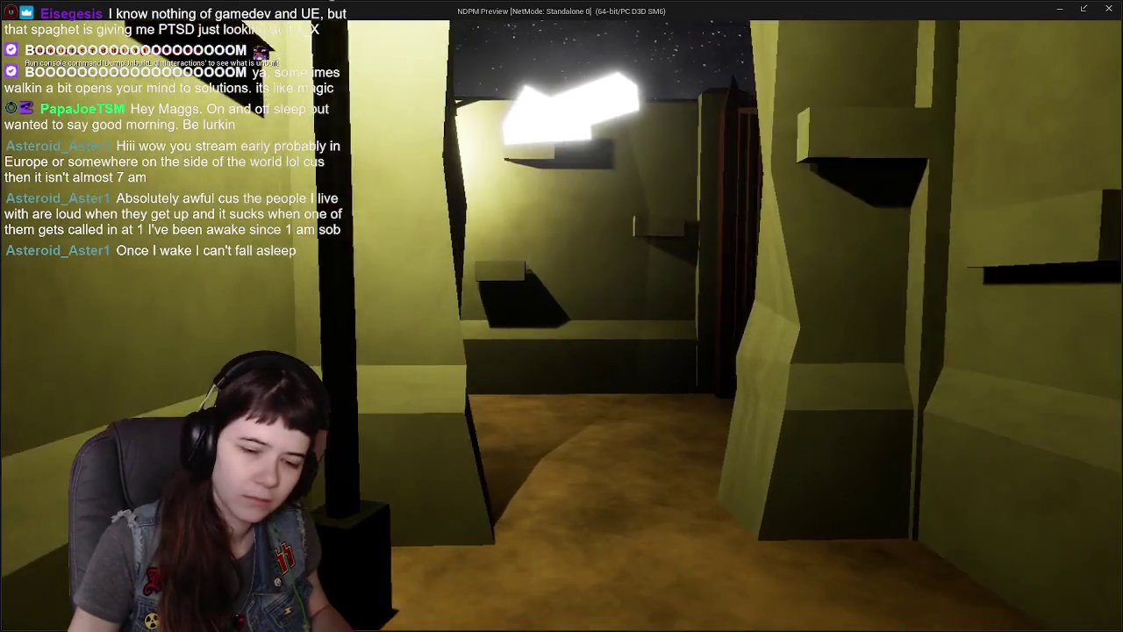
key("w")
Step: Open the gate, walk down the lit alley into the glowing doorway, and quit
key("e")
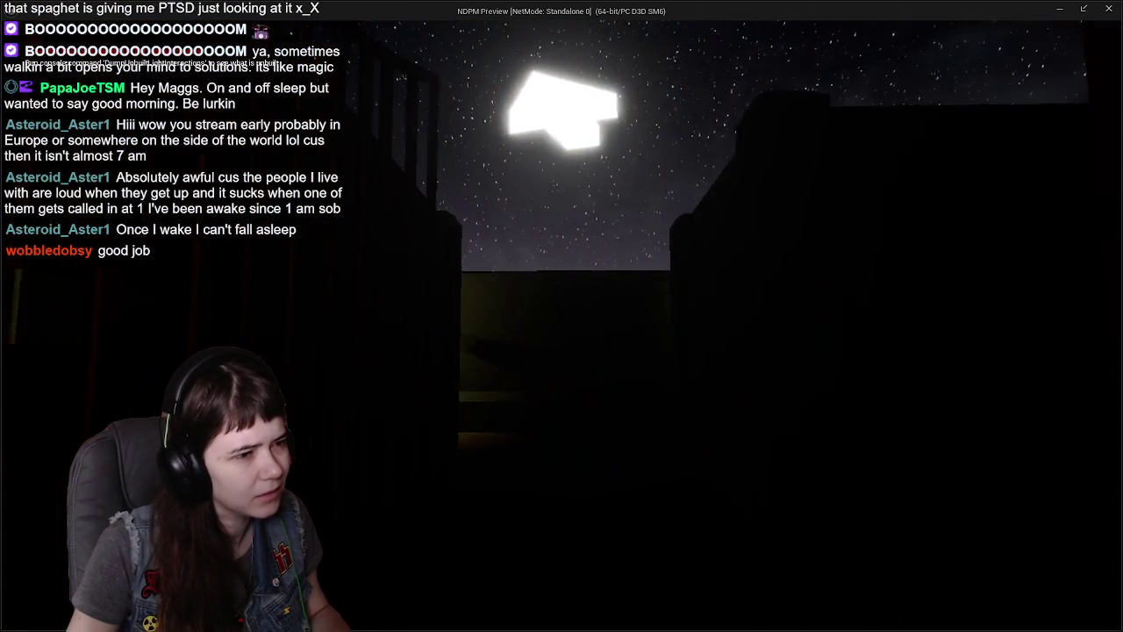
key("w")
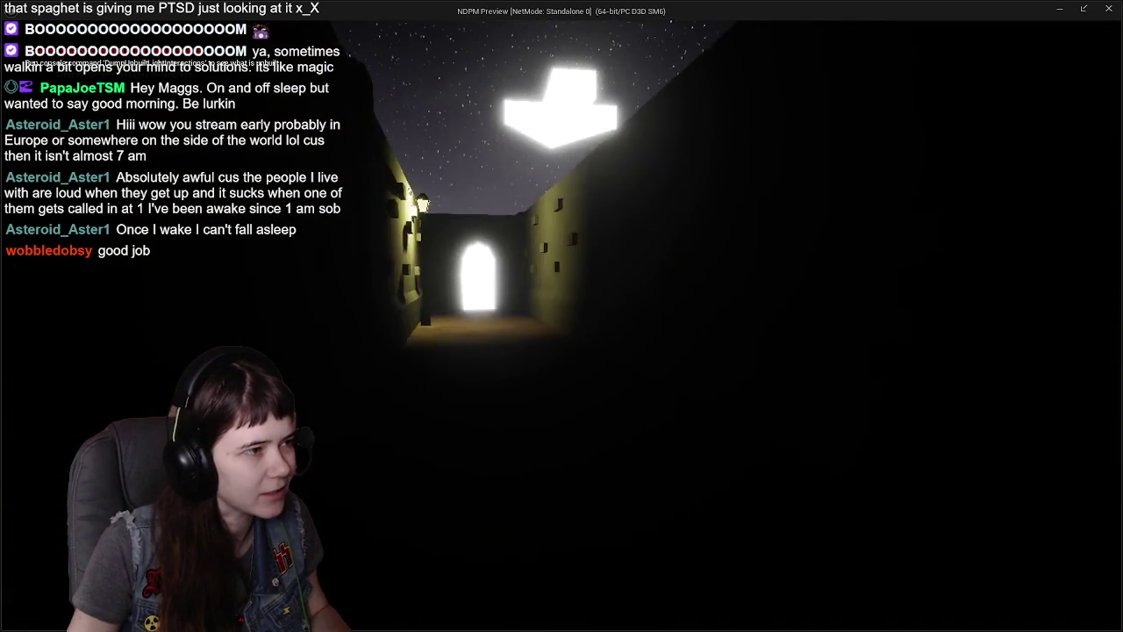
key("w")
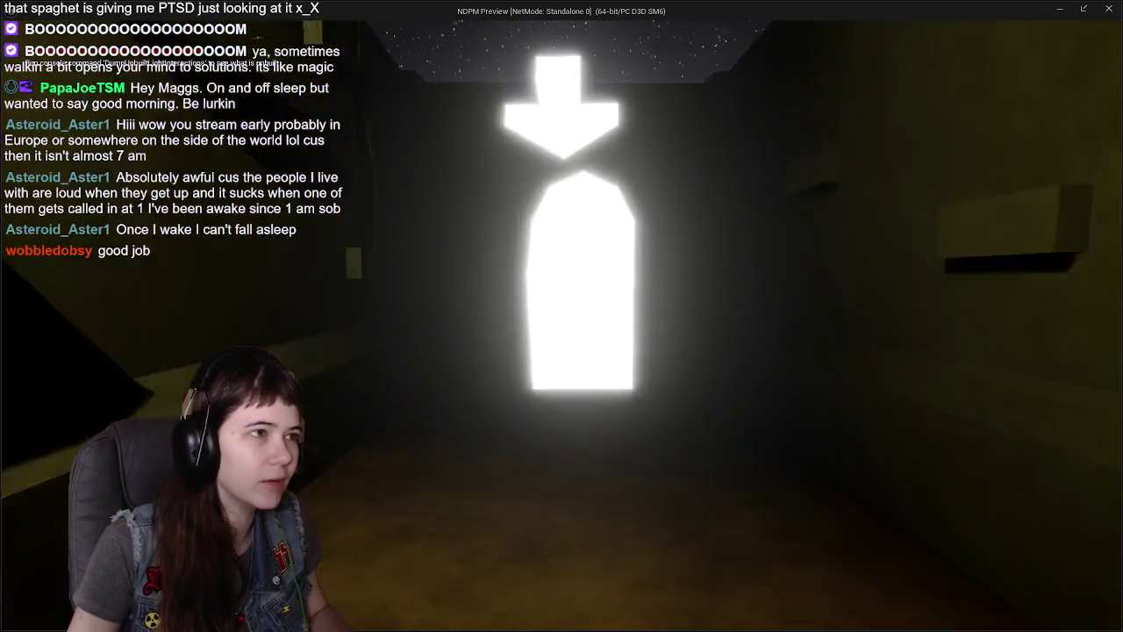
key("w")
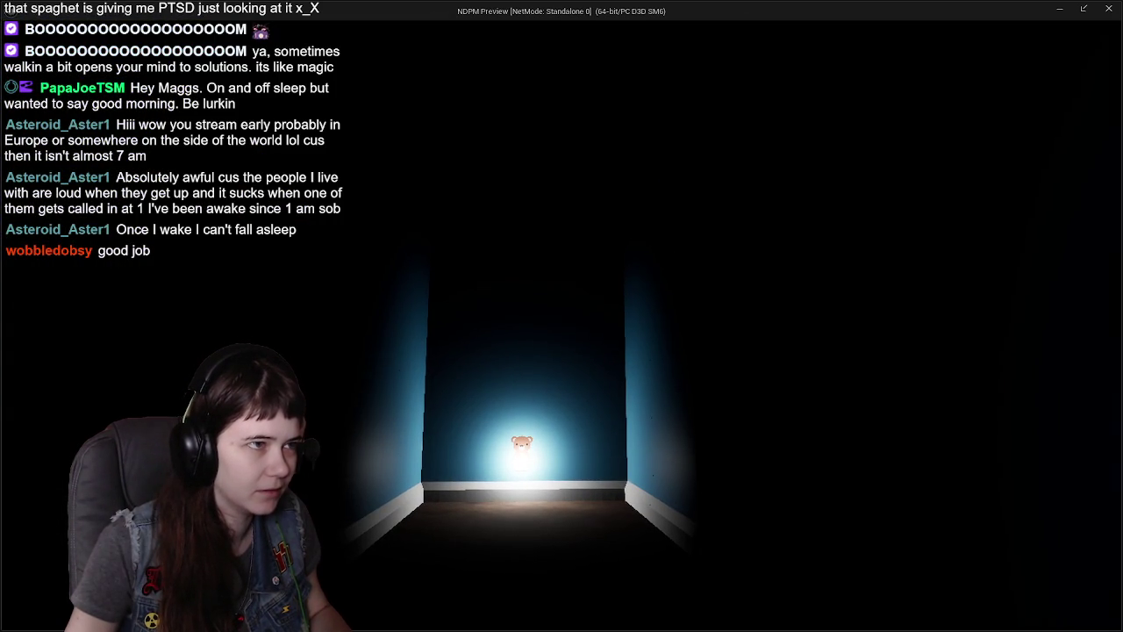
key("Escape")
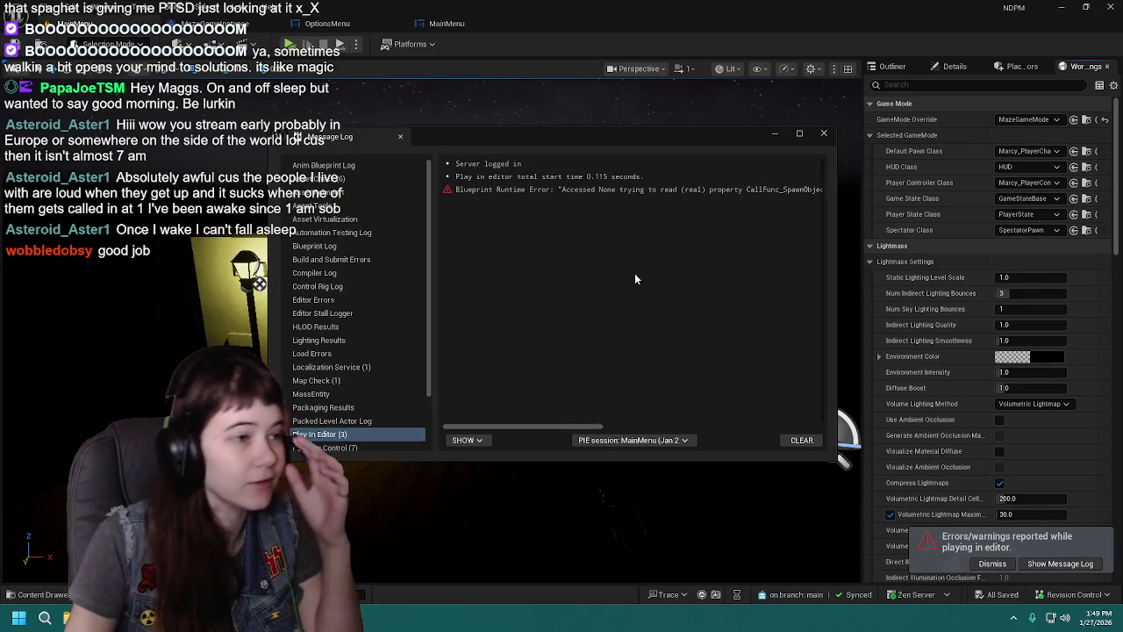
Step: Close the Message Log and review the difficulty logic in MazeGameInstance, OptionsMenu and MainMenu
left_click(824, 132)
left_click(219, 23)
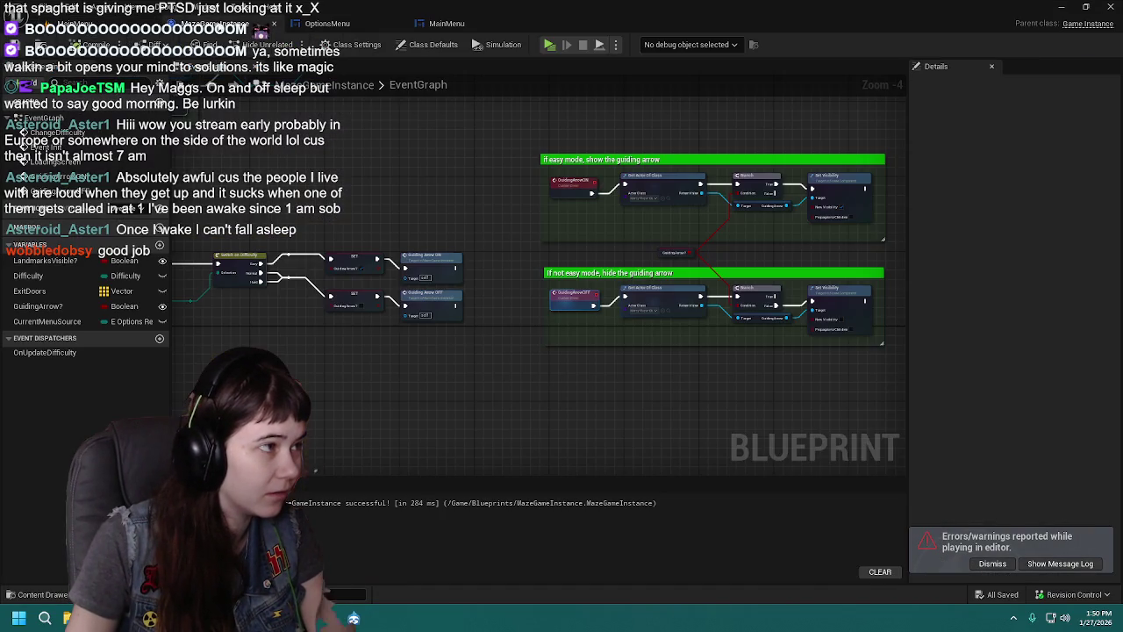
mouse_move(442, 203)
left_mouse_down()
mouse_move(419, 236)
mouse_move(513, 218)
left_mouse_up()
left_click(329, 24)
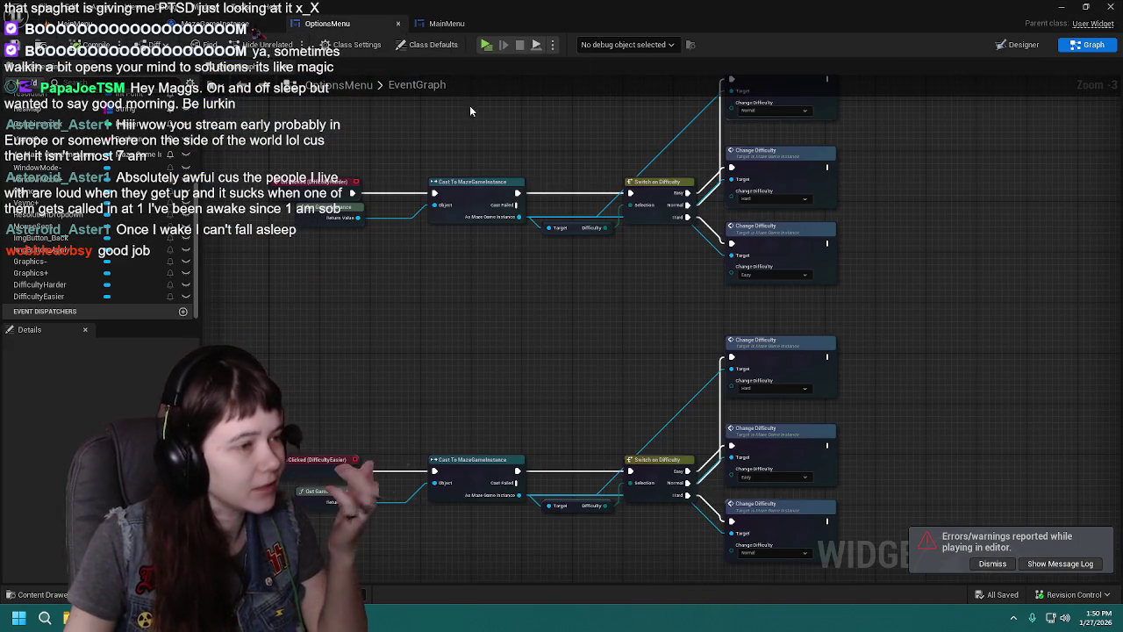
left_click(448, 24)
left_click_drag(626, 201, 431, 183)
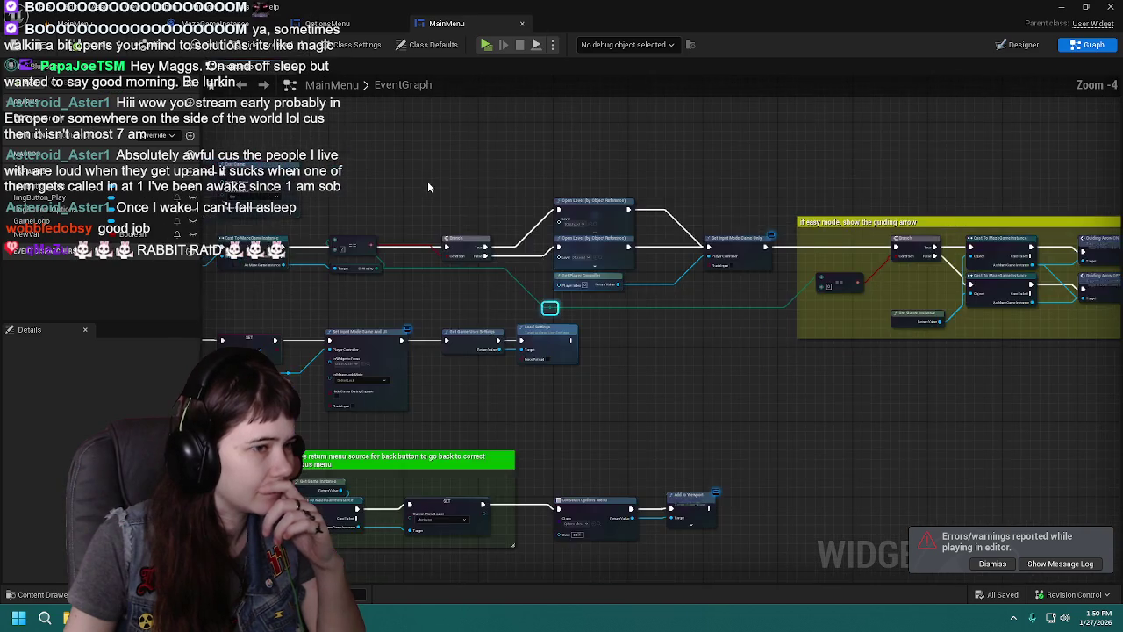
left_click_drag(845, 377, 659, 399)
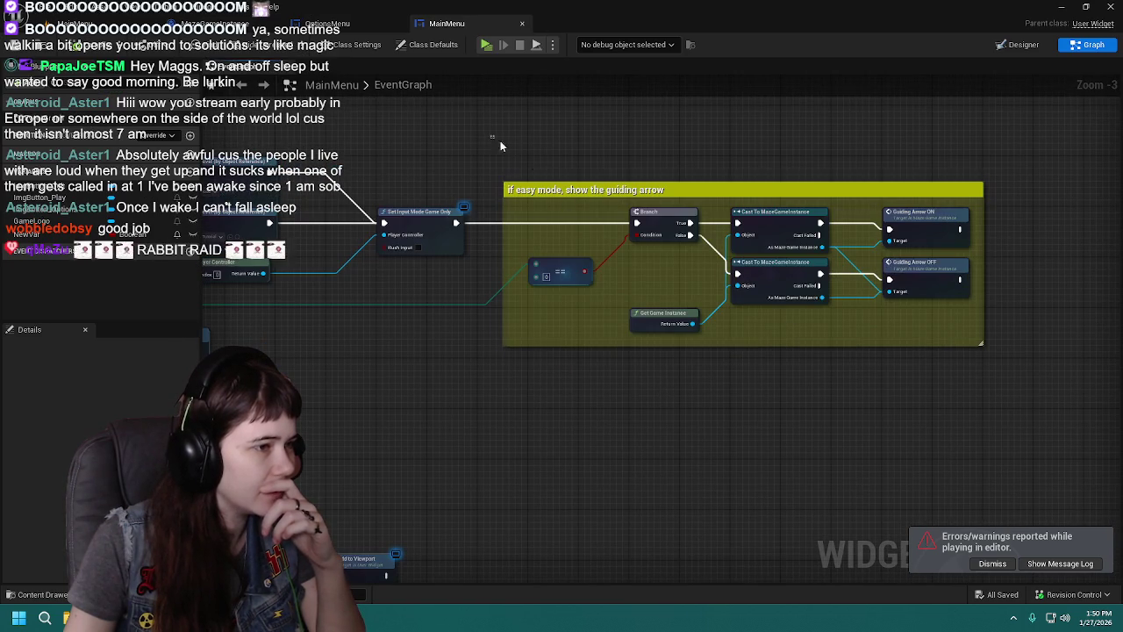
Step: Select MainMenu's guiding-arrow block and rewire its Branch to Set Input Mode Game Only
left_click_drag(490, 141, 1035, 369)
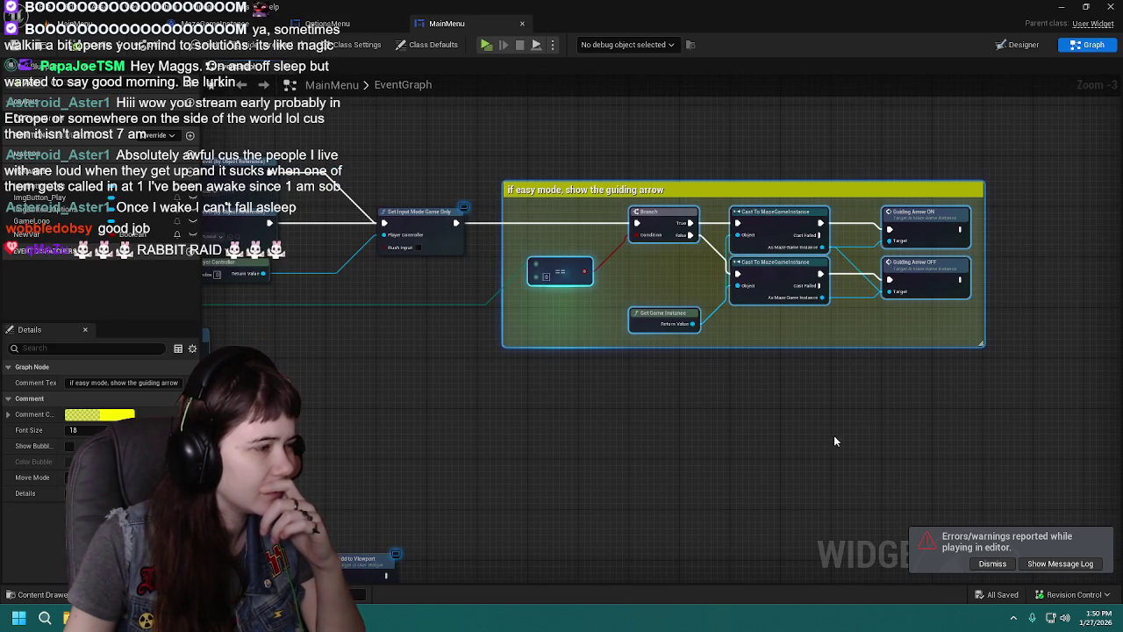
left_click(993, 565)
mouse_move(562, 409)
left_mouse_down()
mouse_move(752, 436)
mouse_move(653, 412)
mouse_move(835, 318)
mouse_move(503, 425)
left_mouse_up()
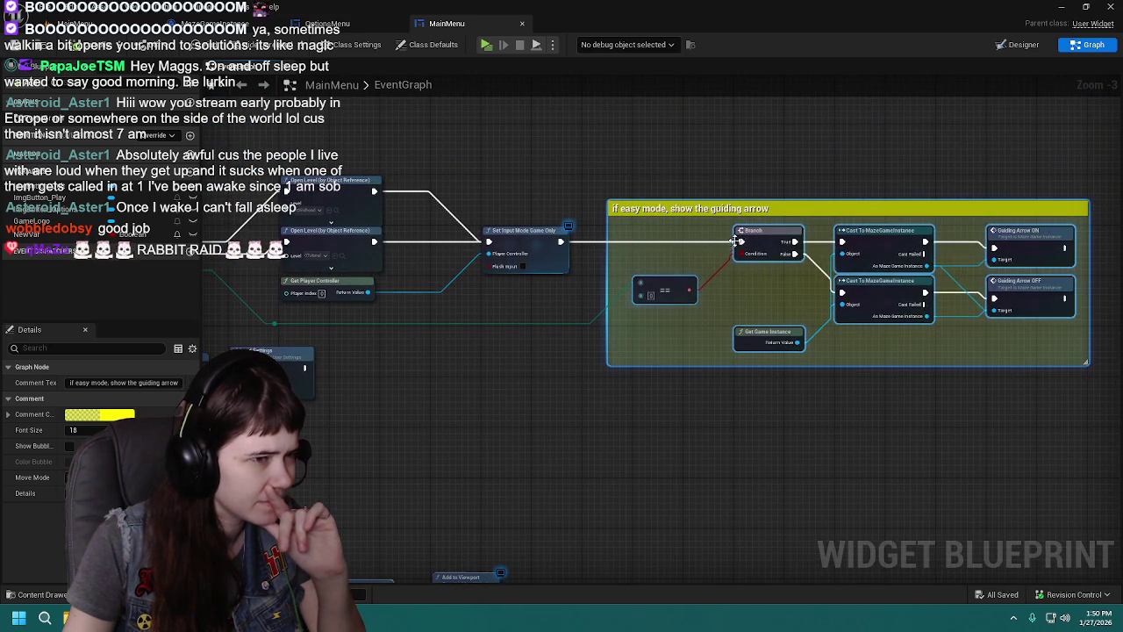
left_click_drag(742, 242, 571, 238)
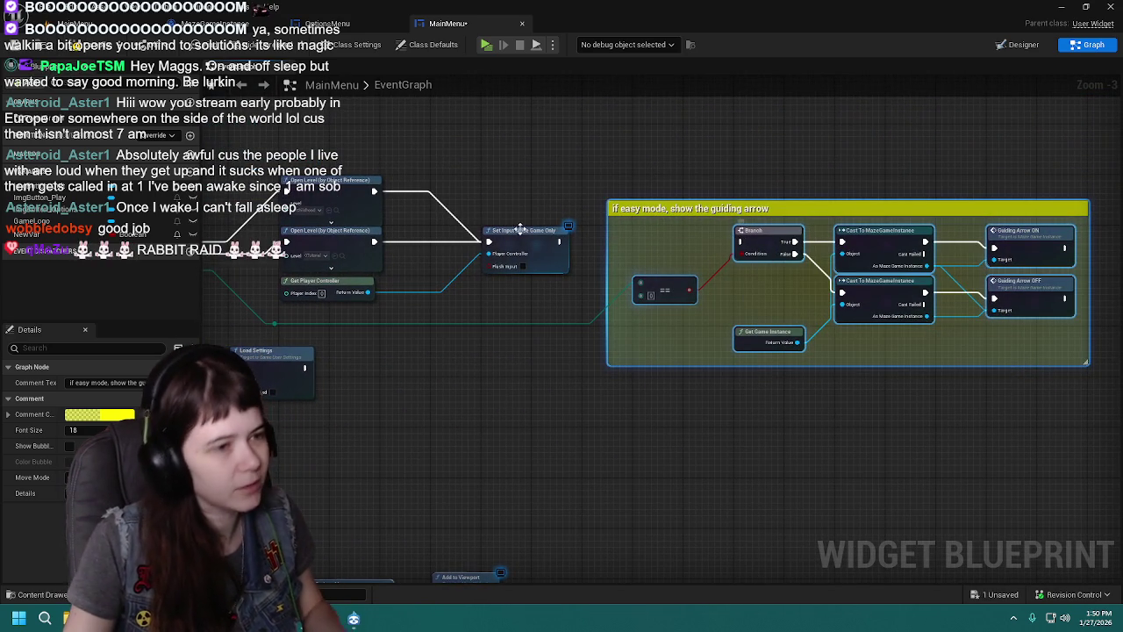
left_click(99, 23)
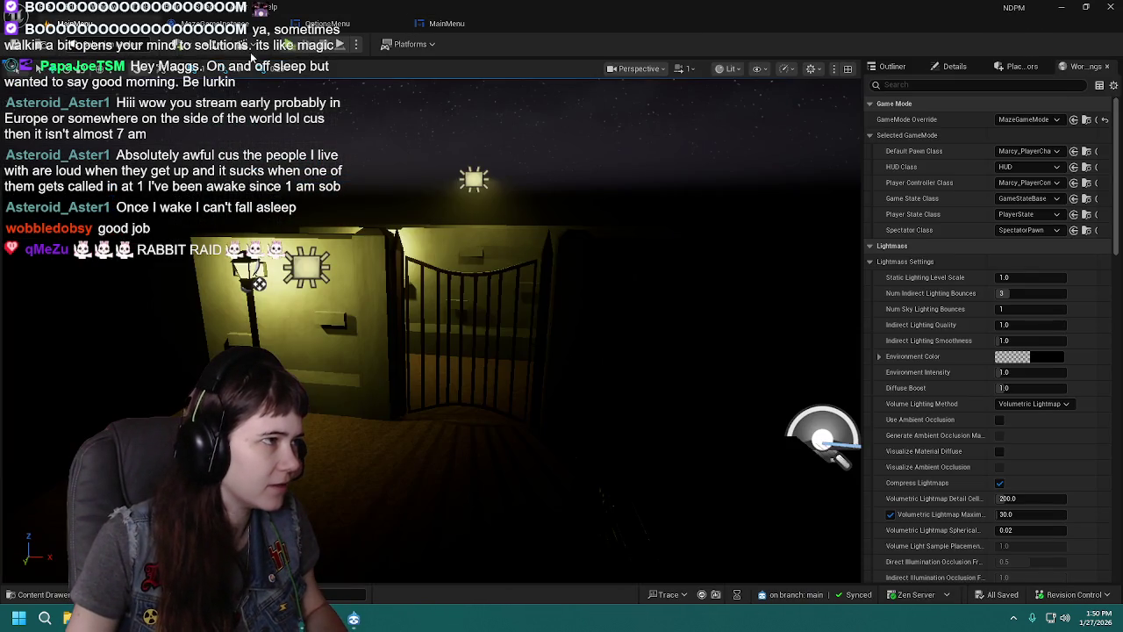
Step: Play-test with Difficulty set to Easy, confirm the guiding arrow, then quit and close the Message Log
left_click(294, 49)
left_click(828, 430)
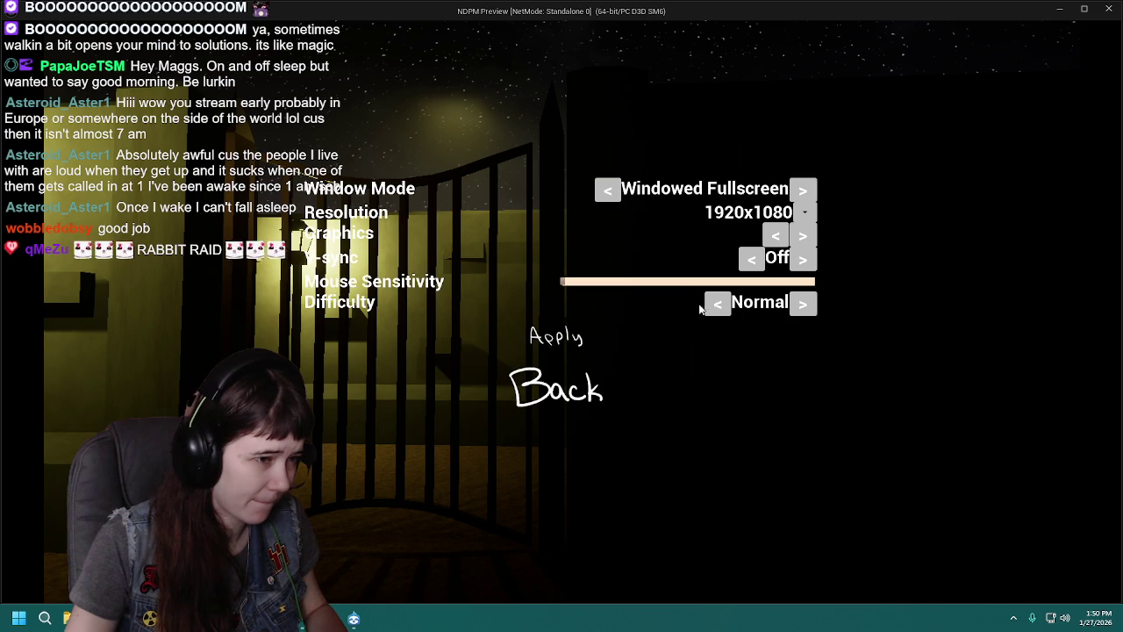
left_click(717, 303)
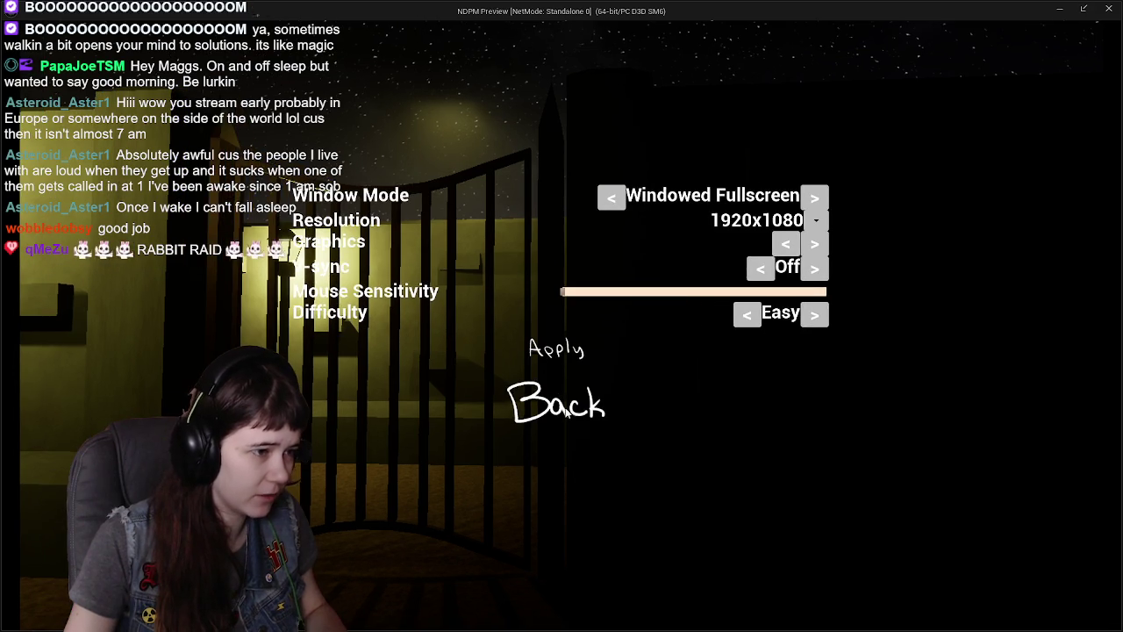
left_click(562, 392)
left_click(803, 422)
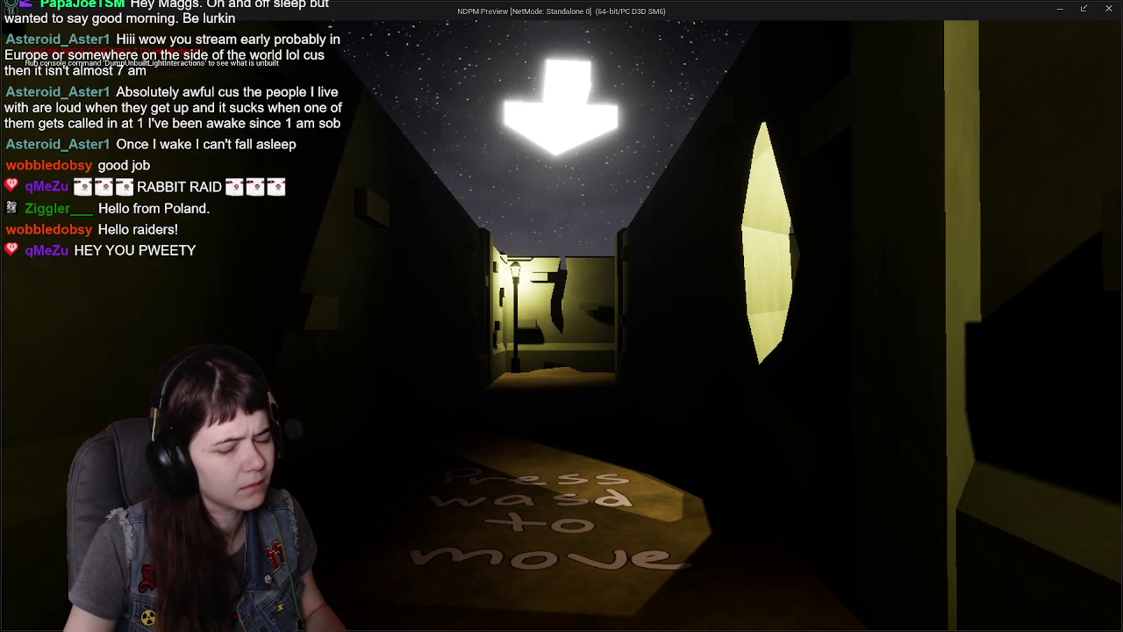
key("Escape")
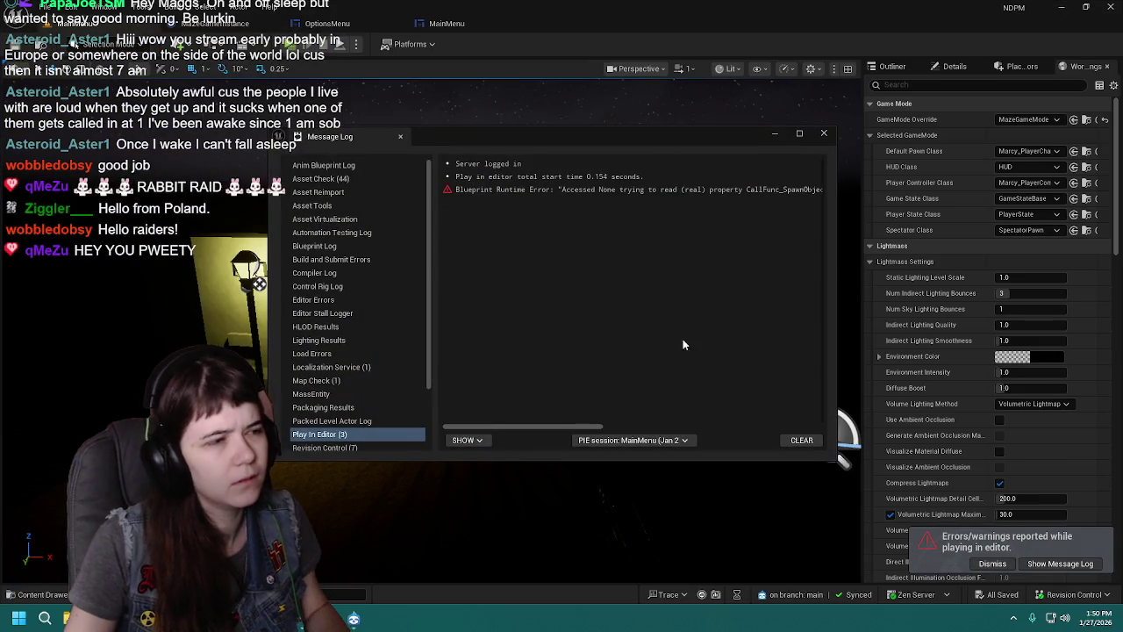
left_click(822, 133)
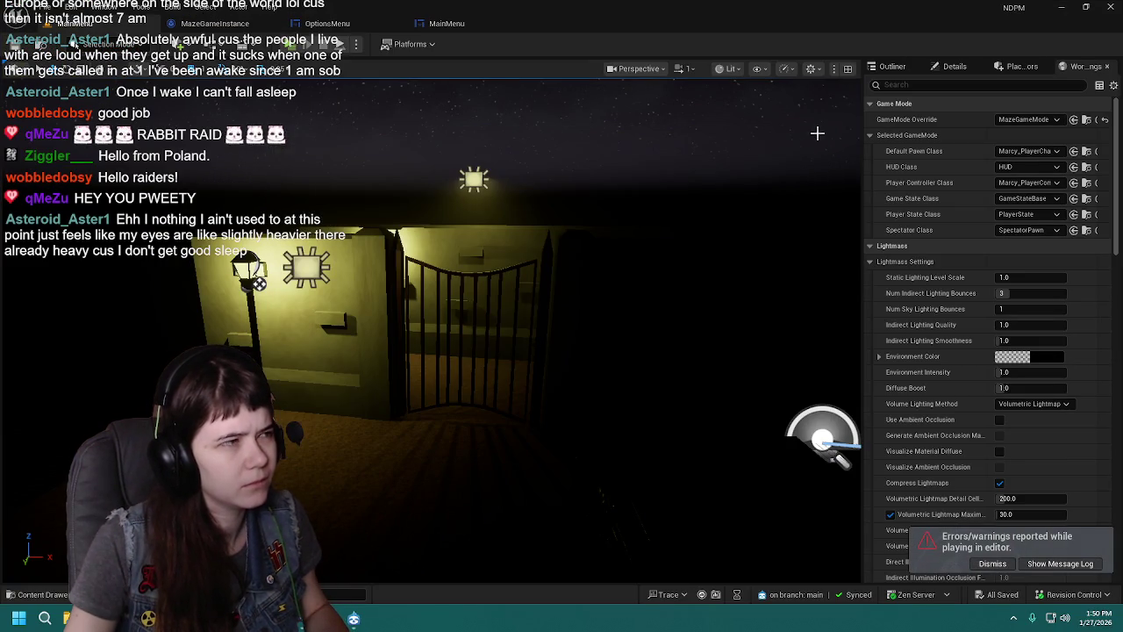
Step: Switch to the MainMenu event graph and pan across its nodes near the guiding-arrow block
left_click(447, 23)
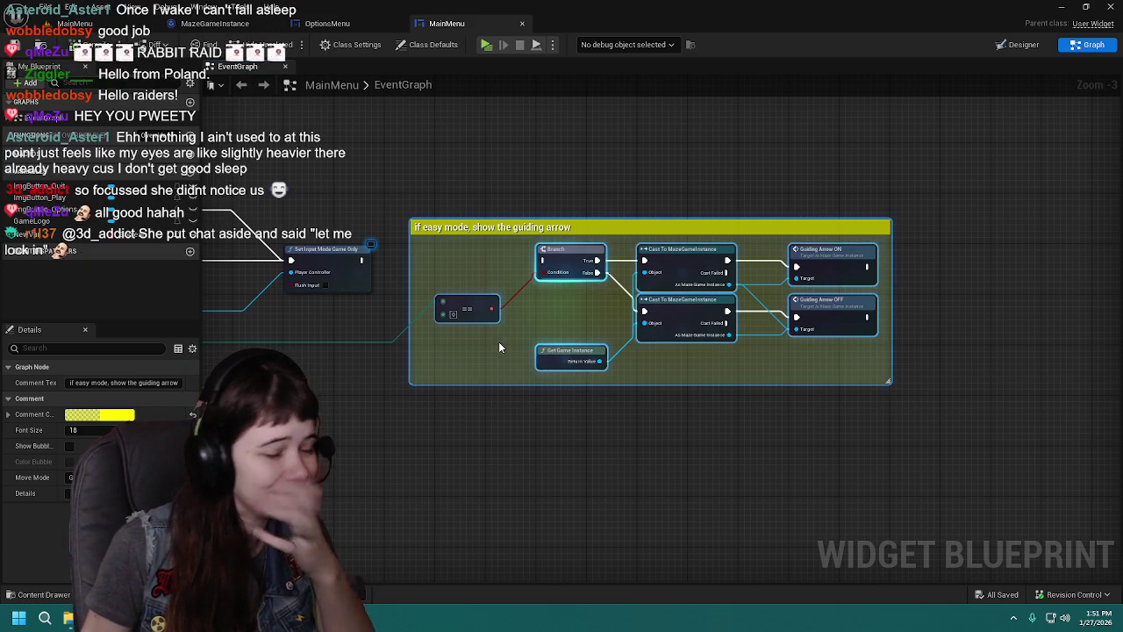
left_click_drag(499, 348, 872, 350)
Step: Open the 0Tutorial level blueprint to inspect its difficulty-testing comment and Sequence node
left_click_drag(793, 356, 425, 355)
left_click(53, 24)
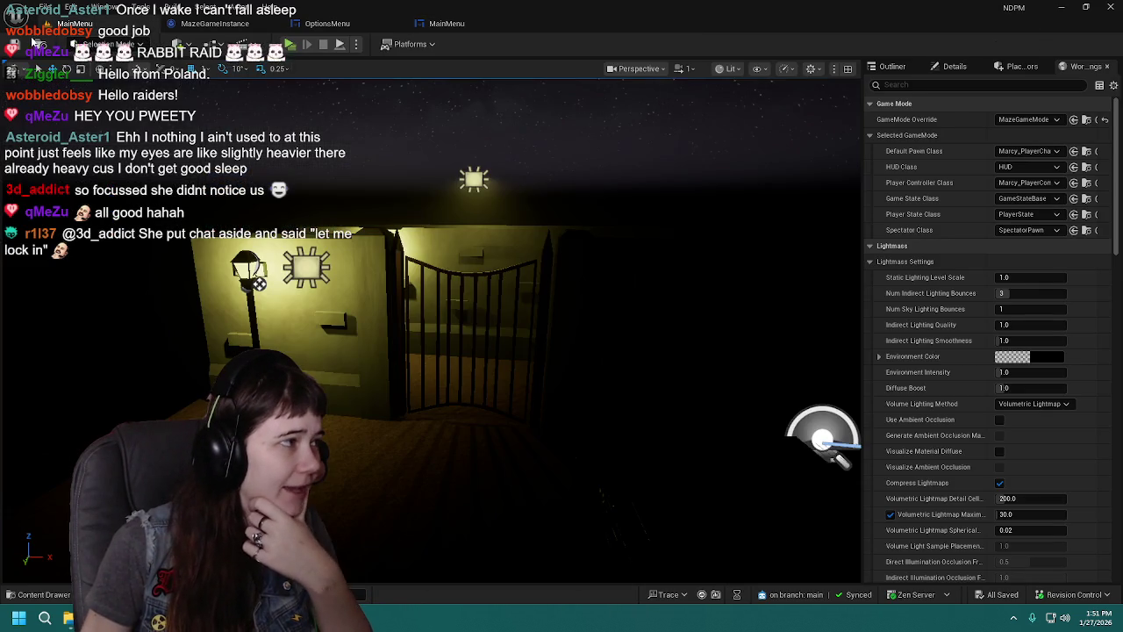
left_click(39, 596)
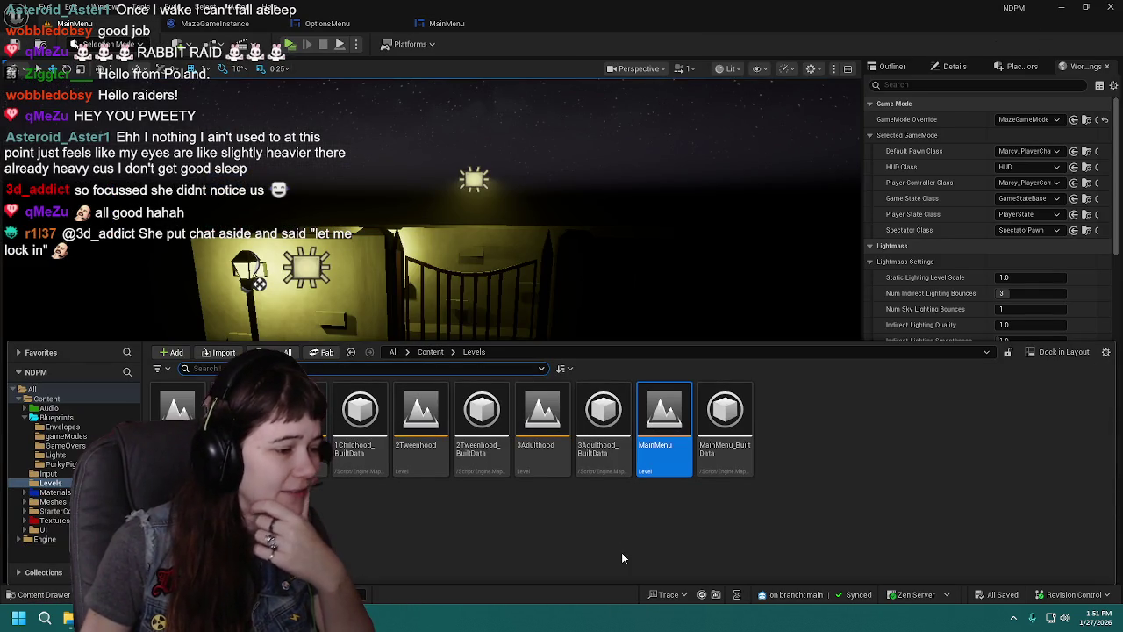
left_click(576, 509)
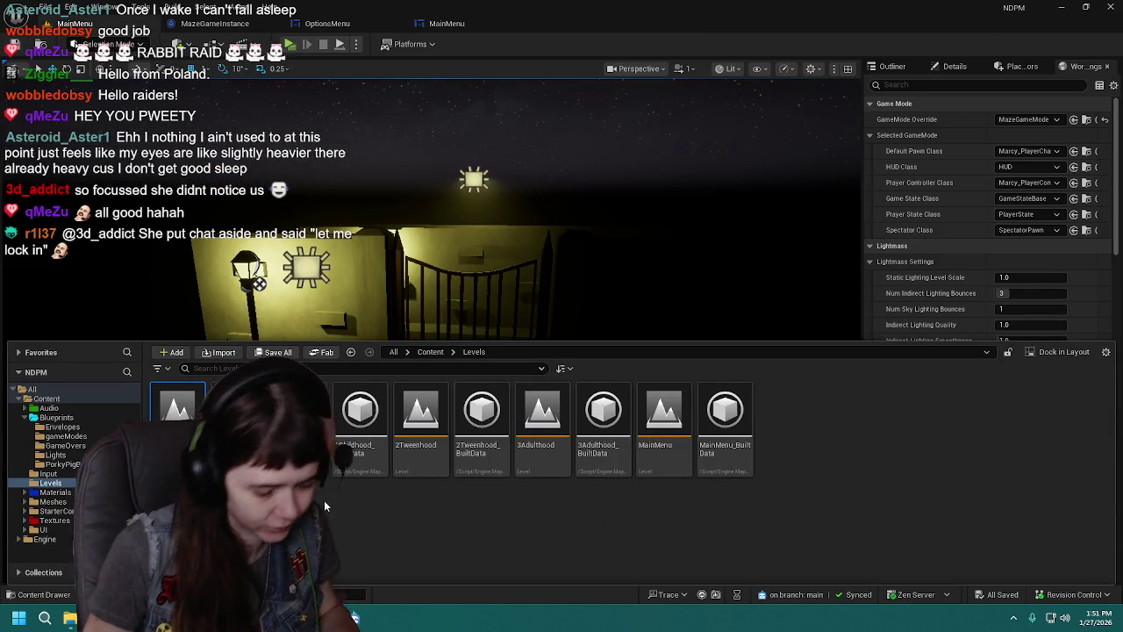
double_click(177, 413)
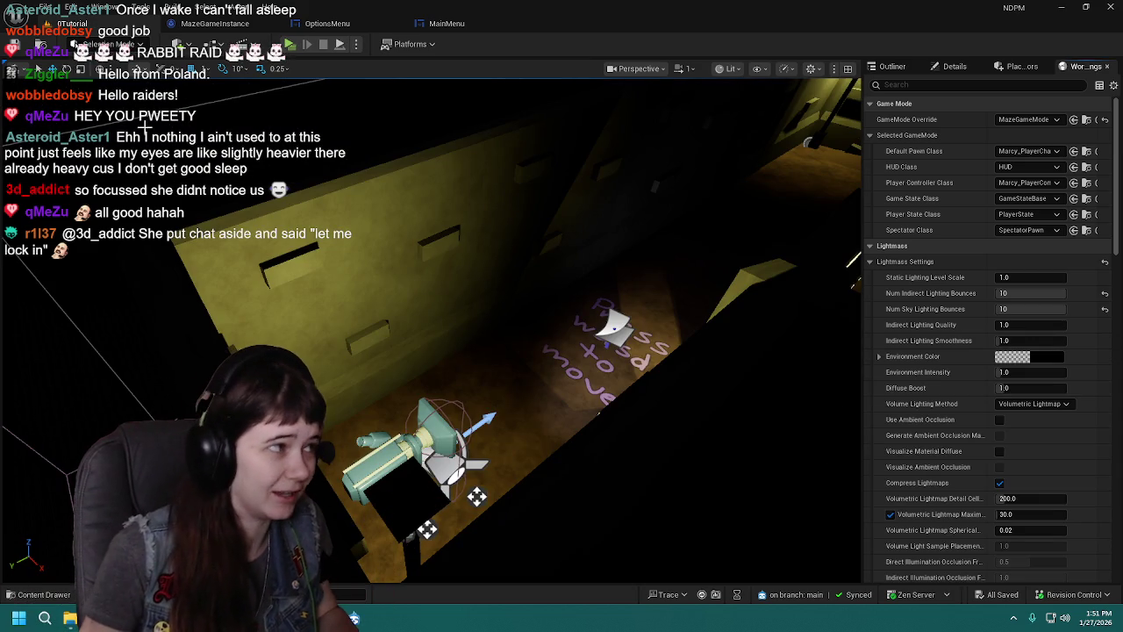
left_click(215, 44)
left_click(263, 128)
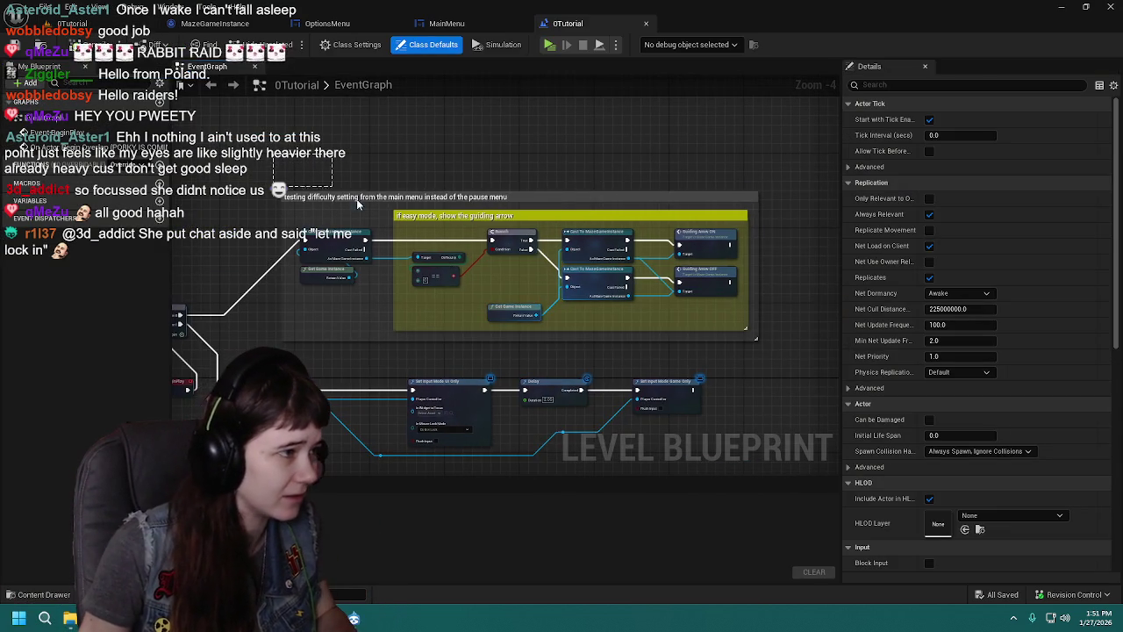
left_click(445, 261)
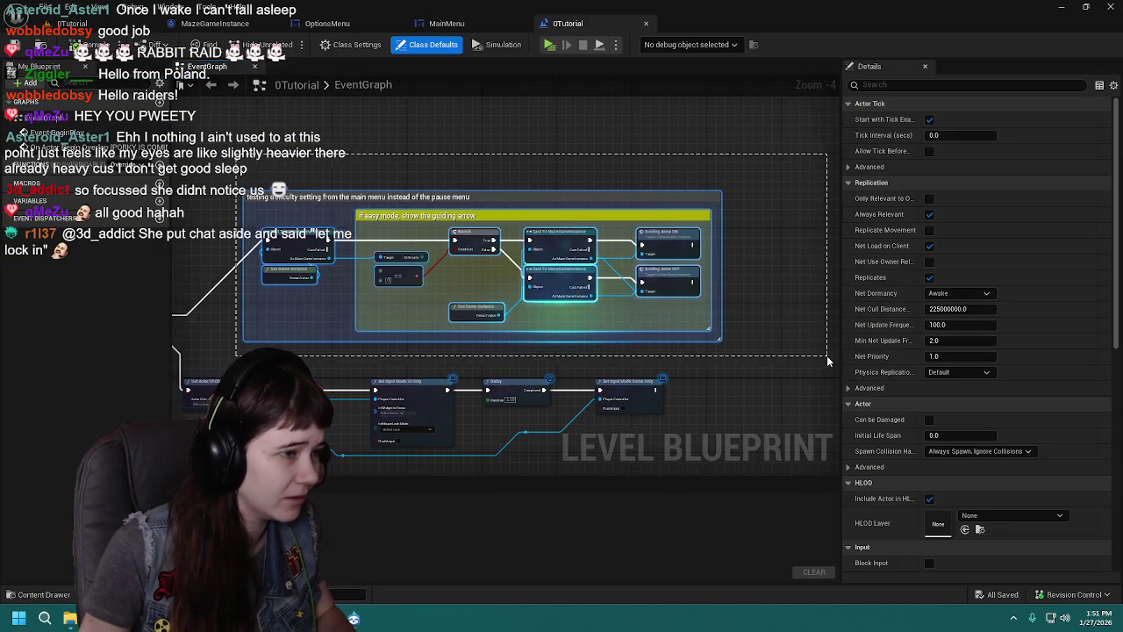
left_click_drag(452, 358, 595, 349)
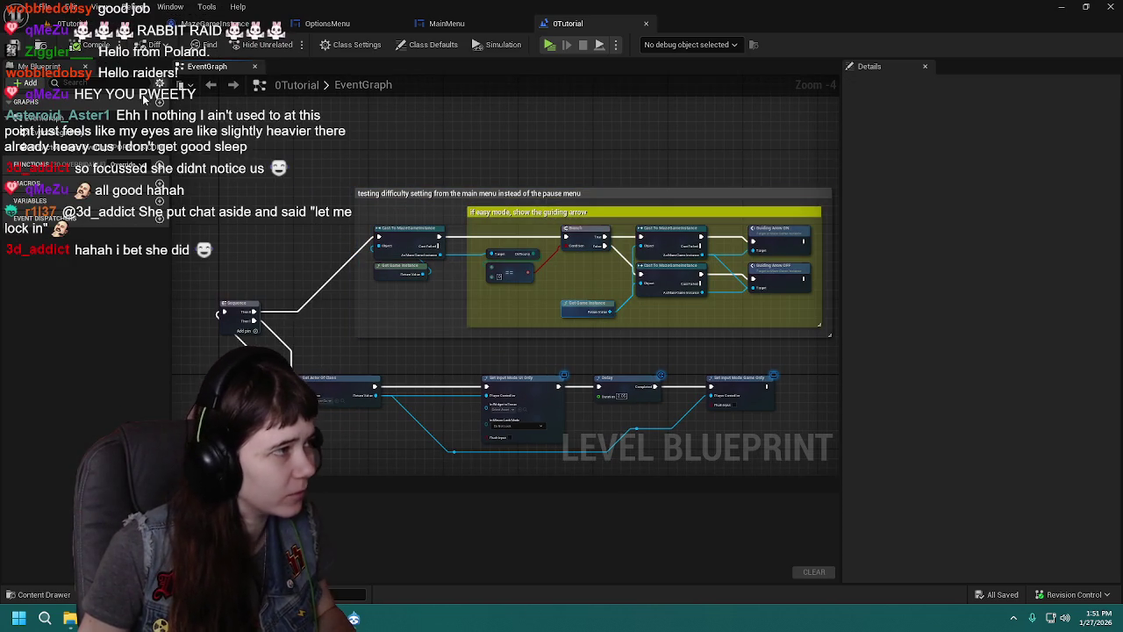
Step: Open the 1Childhood level from the Levels folder
left_click(37, 594)
double_click(360, 456)
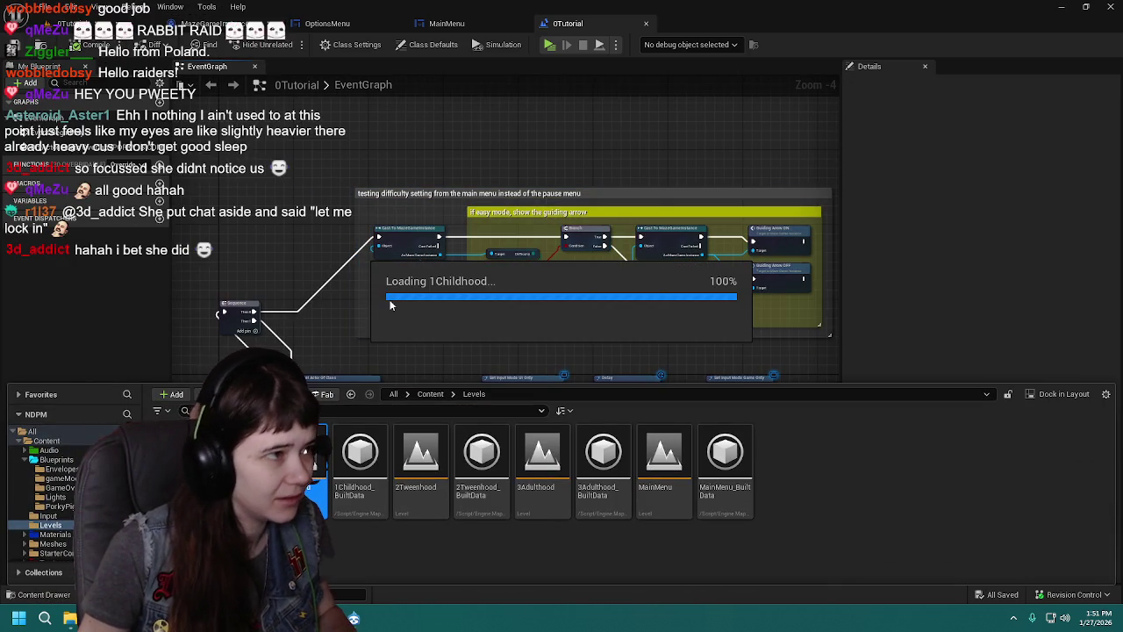
scroll(591, 360, "down", 1)
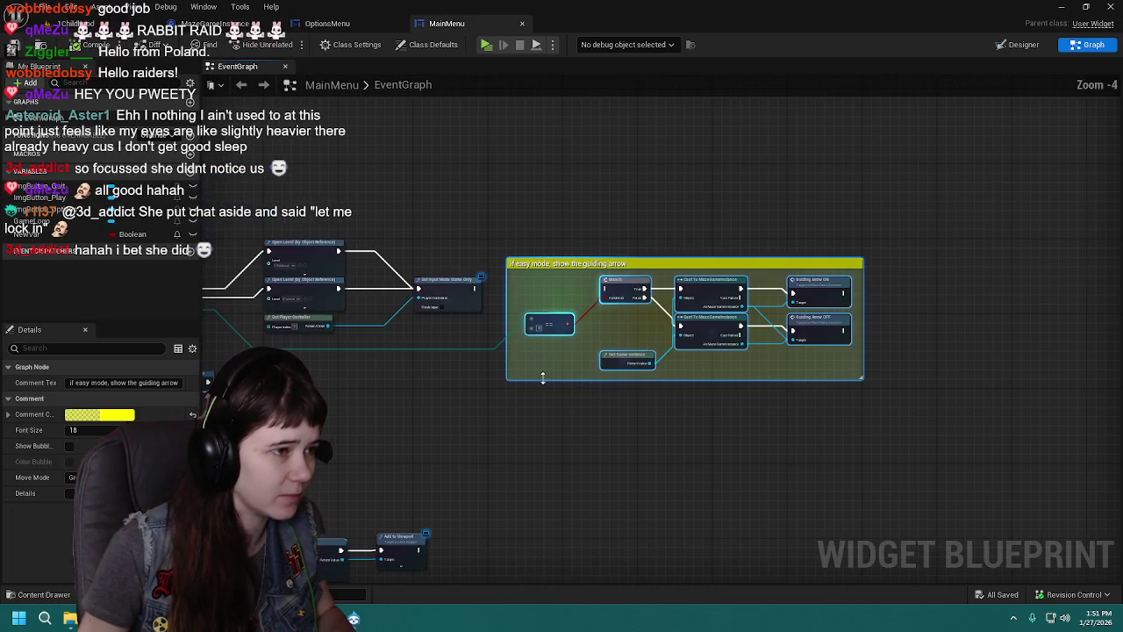
Step: Open the 1Childhood level blueprint, paste the guiding-arrow comment group, and place it above BeginPlay
left_click(88, 23)
left_click(218, 43)
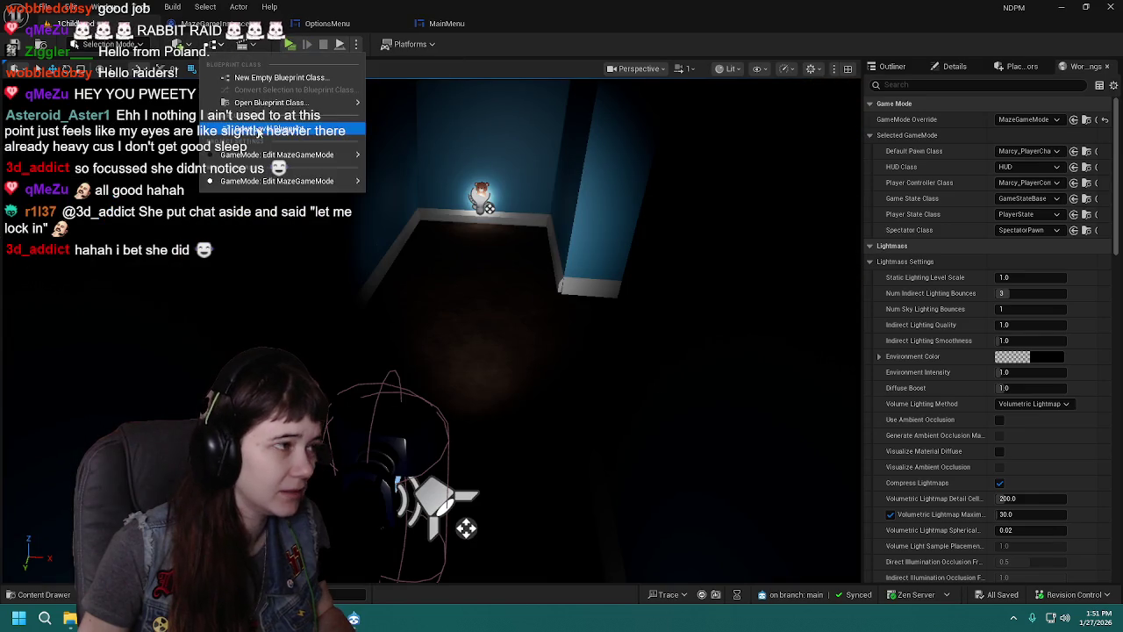
left_click(272, 73)
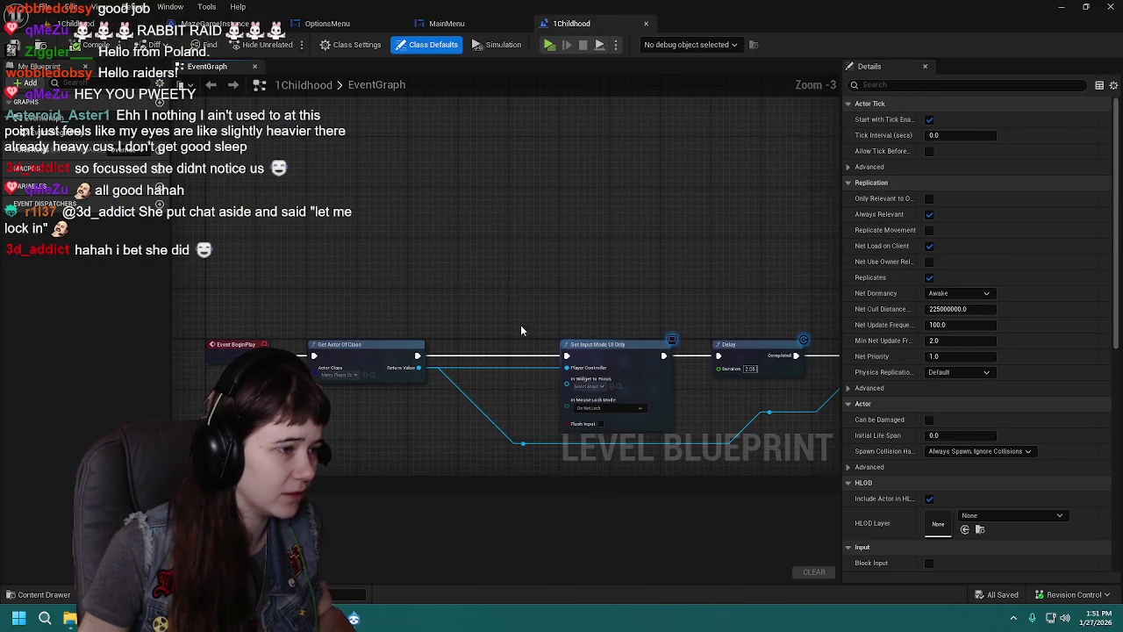
key("ctrl+v")
scroll(353, 243, "down", 2)
scroll(377, 233, "up", 2)
mouse_move(407, 224)
left_mouse_down()
mouse_move(482, 199)
mouse_move(466, 221)
left_mouse_up()
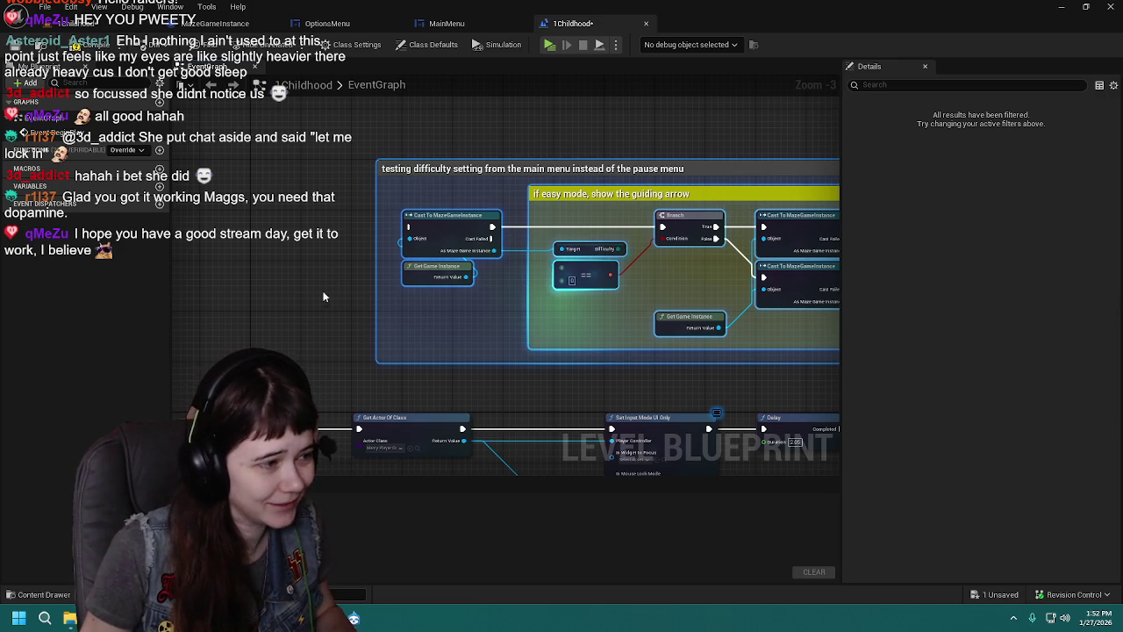
Step: Add a Sequence node fed by Event BeginPlay, with Then 1 driving Get Actor Of Class
left_click_drag(323, 297, 381, 243)
left_click(321, 266)
left_click_drag(338, 289, 331, 268)
mouse_move(365, 375)
left_mouse_down()
mouse_move(389, 395)
mouse_move(316, 274)
mouse_move(380, 260)
mouse_move(413, 283)
mouse_move(467, 173)
left_mouse_up()
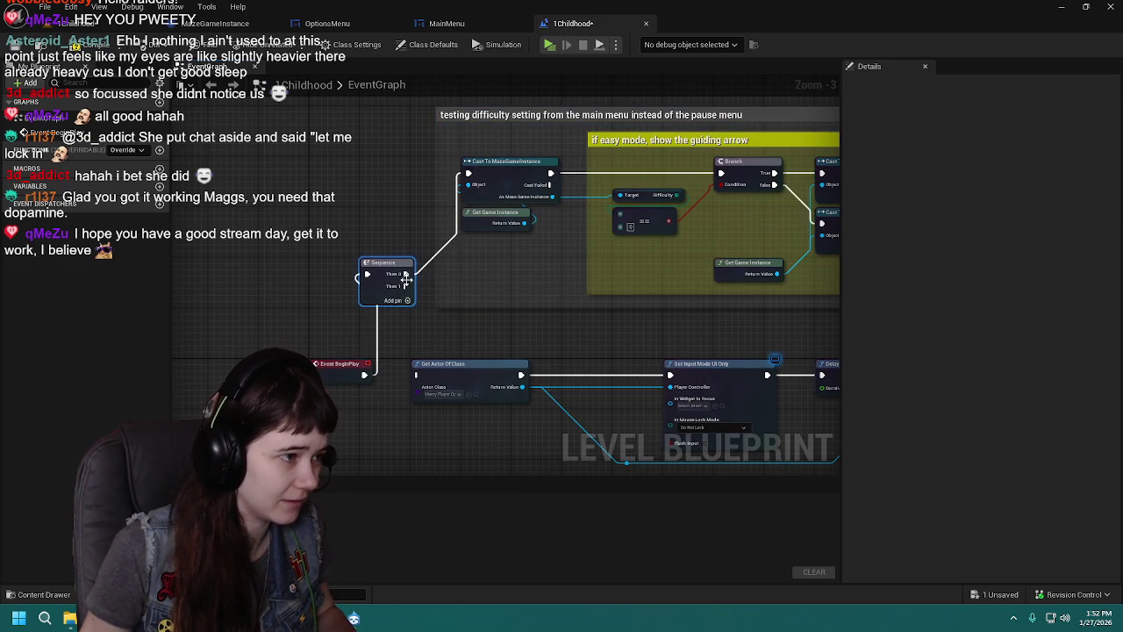
left_click_drag(406, 289, 416, 376)
scroll(368, 281, "down", 1)
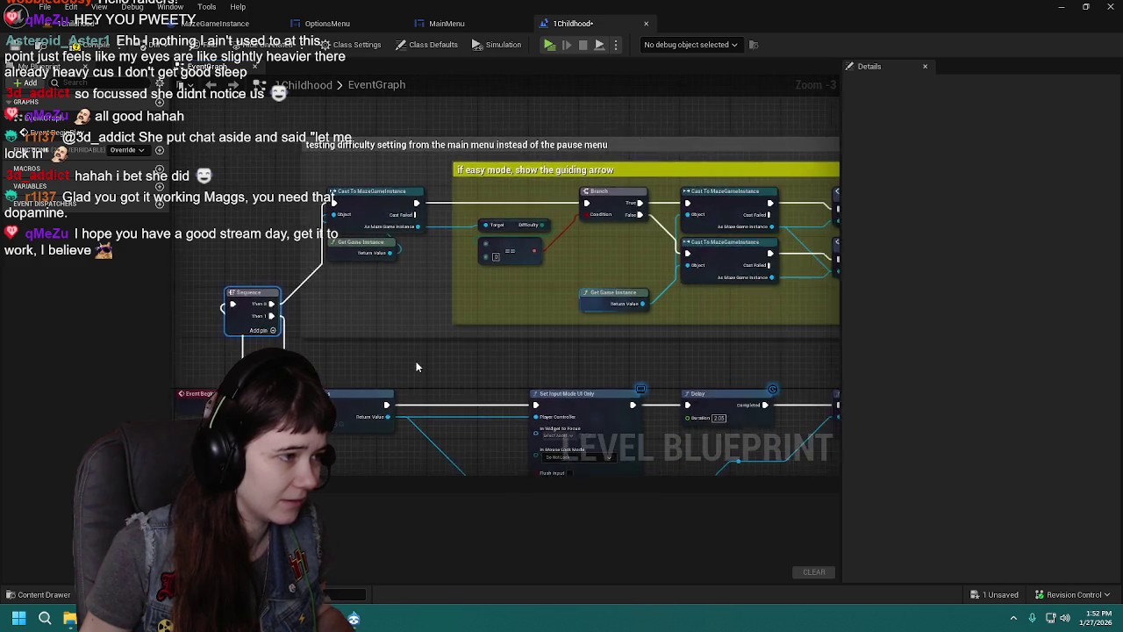
Step: Shift the comment group slightly right and save the 1Childhood level blueprint
mouse_move(311, 176)
left_mouse_down()
mouse_move(790, 351)
mouse_move(856, 354)
mouse_move(702, 334)
mouse_move(676, 311)
left_mouse_up()
scroll(677, 312, "up", 1)
left_click_drag(412, 217, 437, 216)
left_click(297, 209)
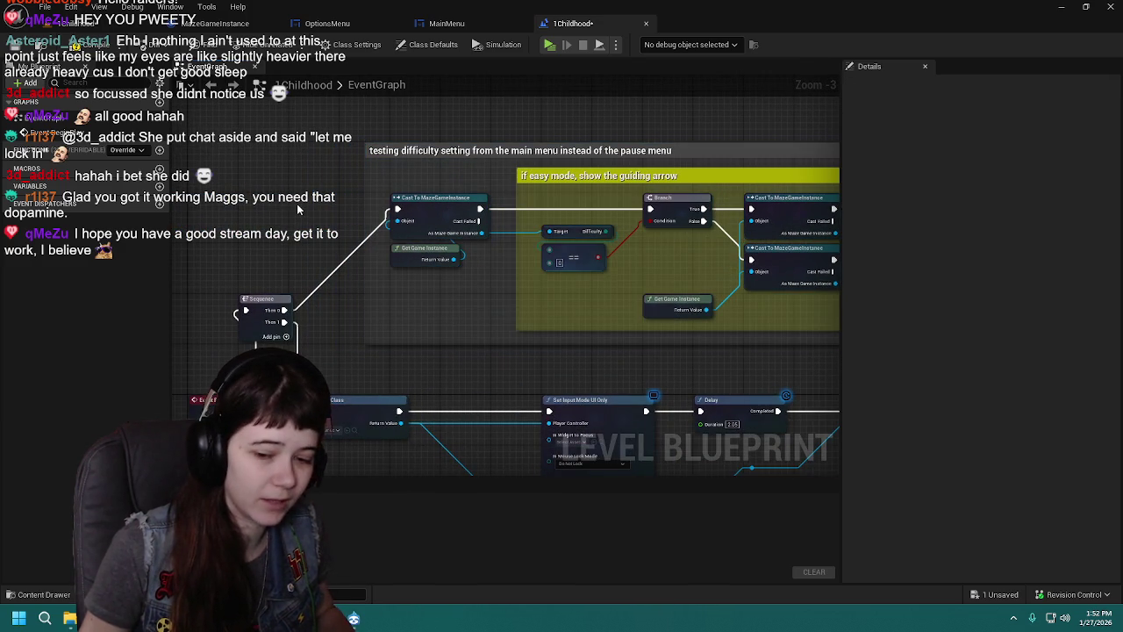
key("ctrl+s")
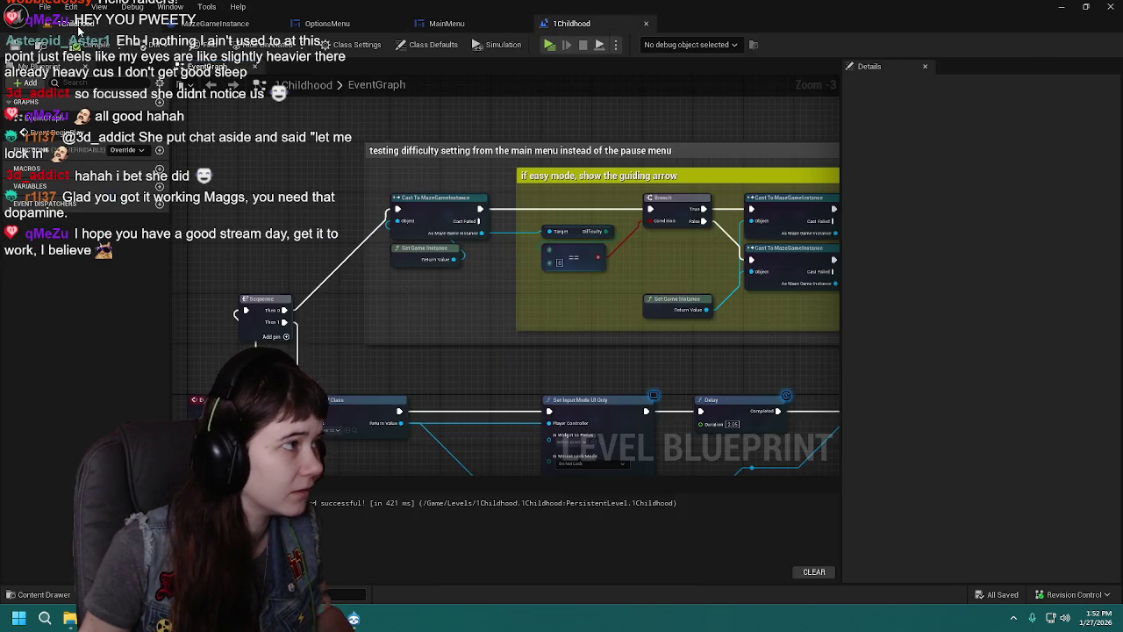
left_click(79, 30)
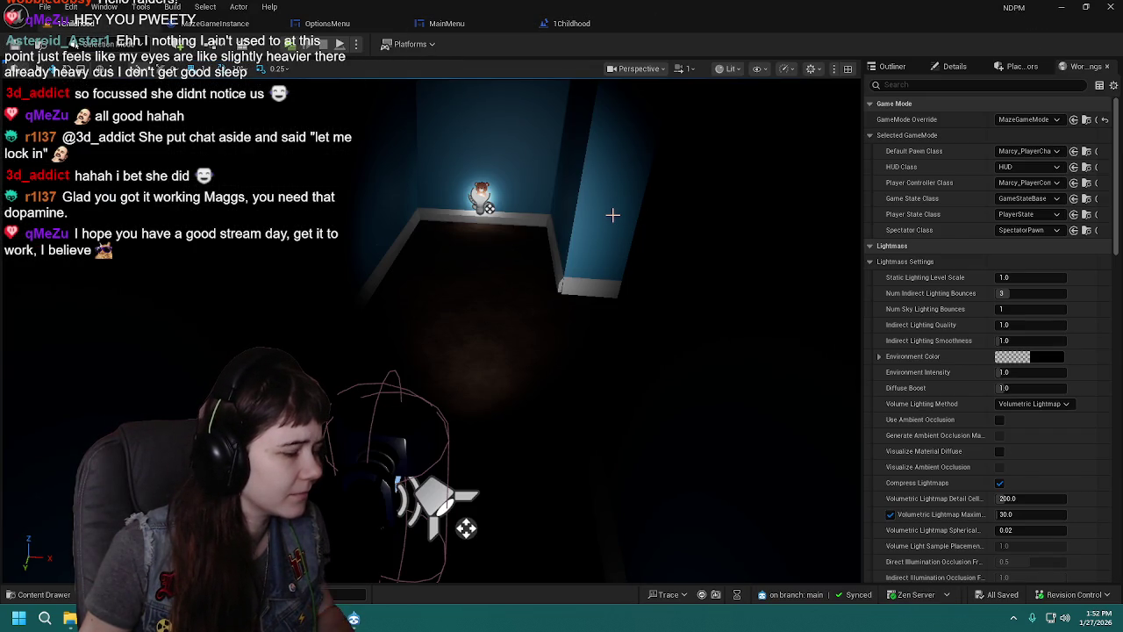
left_click(572, 23)
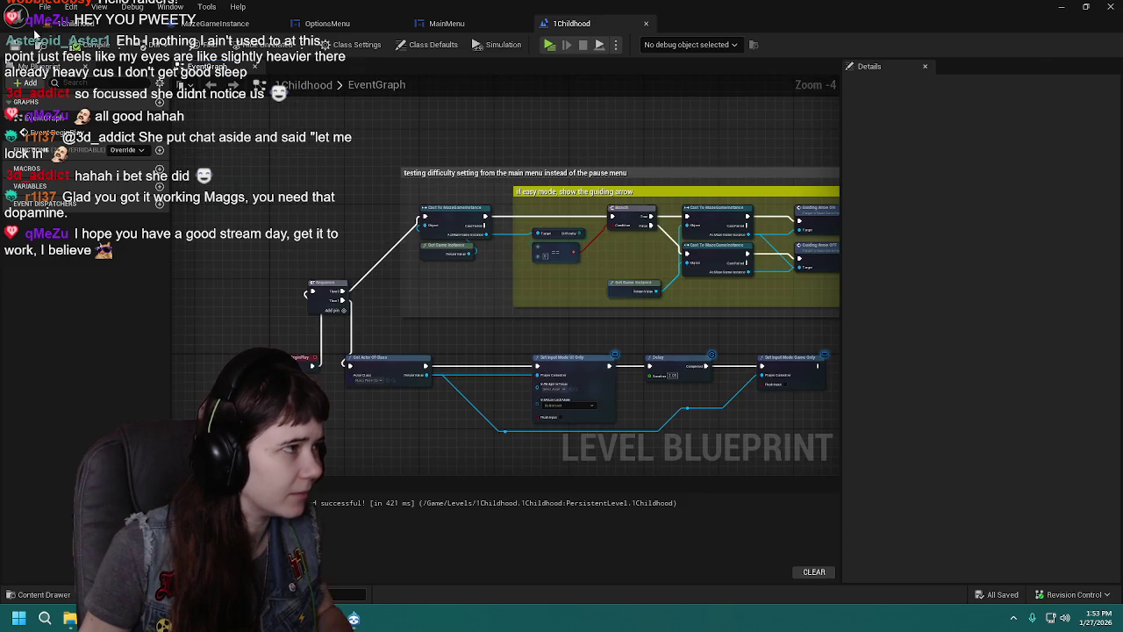
Step: Open the 0Tutorial level blueprint and select the whole guiding-arrow comment group
left_click(66, 30)
left_click(38, 594)
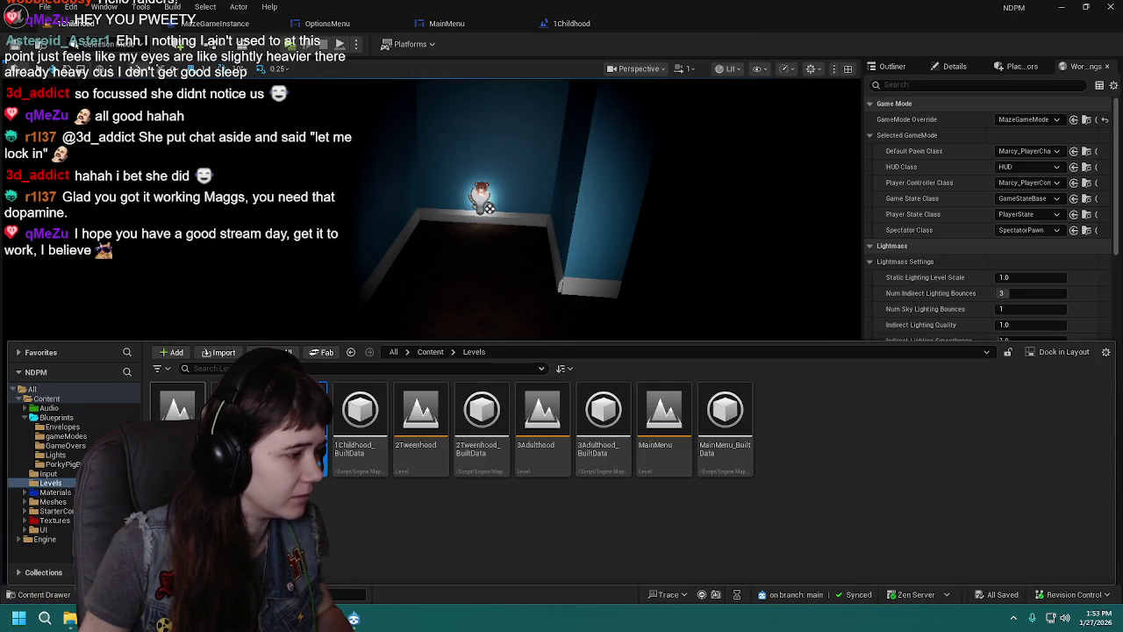
double_click(177, 411)
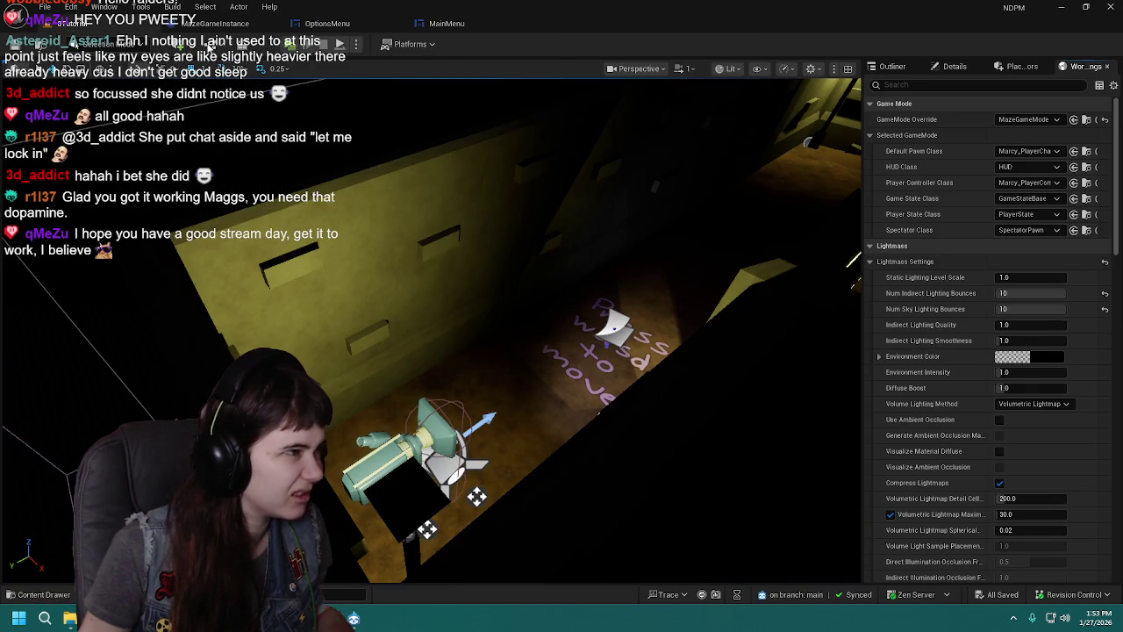
left_click(290, 43)
left_click(235, 130)
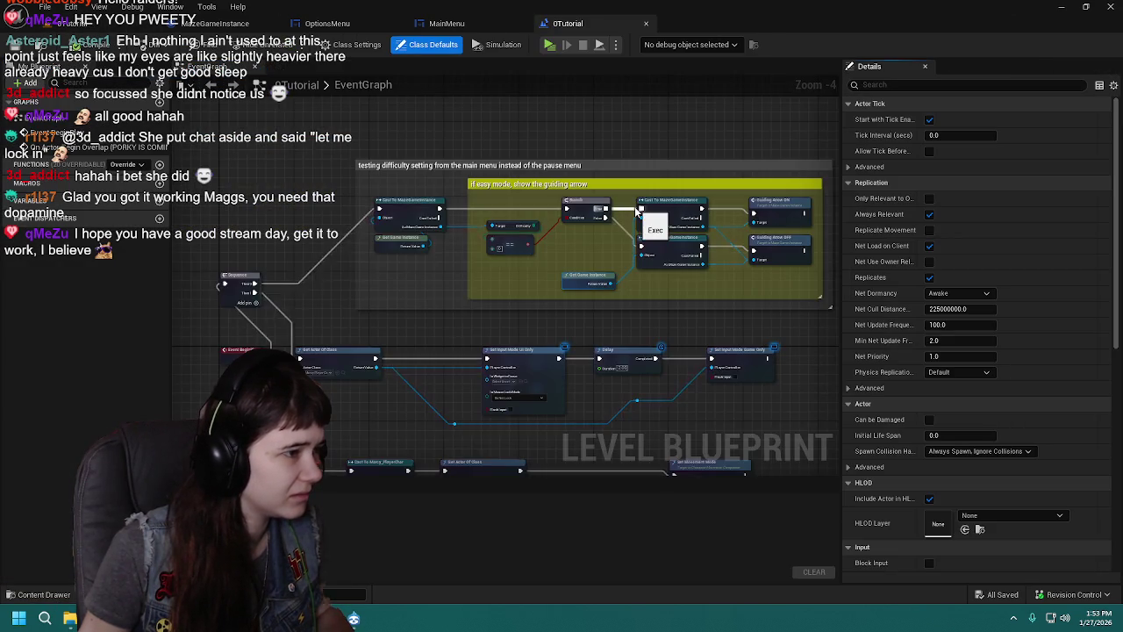
mouse_move(292, 143)
left_mouse_down()
mouse_move(838, 316)
mouse_move(797, 322)
left_mouse_up()
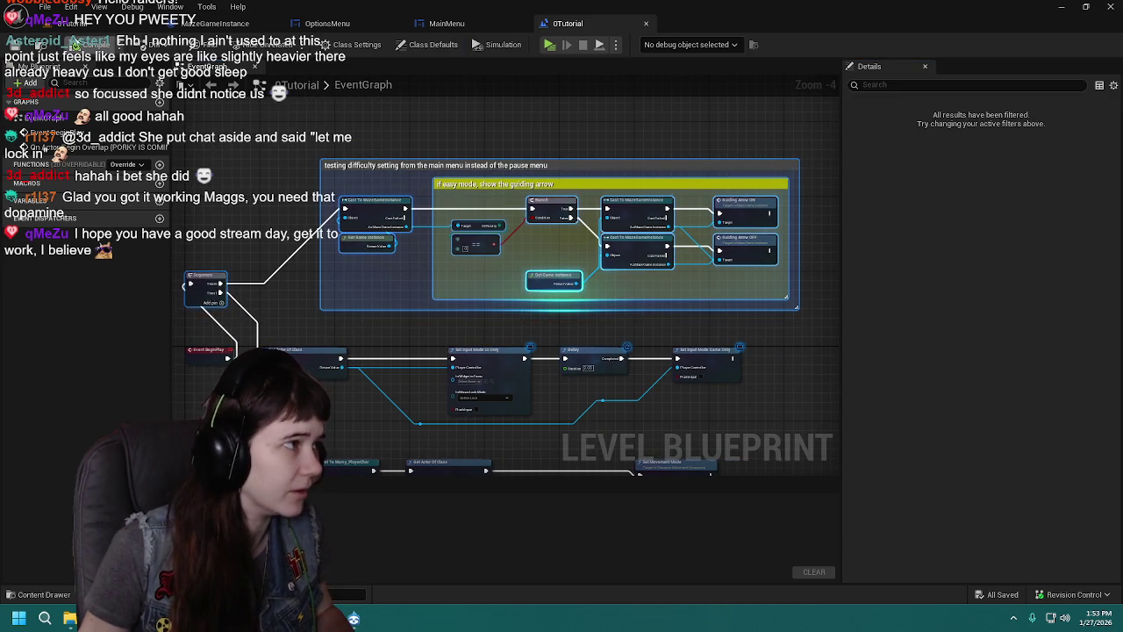
Step: Close the tutorial blueprint and open the 1Childhood level and its level blueprint
left_click(160, 30)
left_click(643, 23)
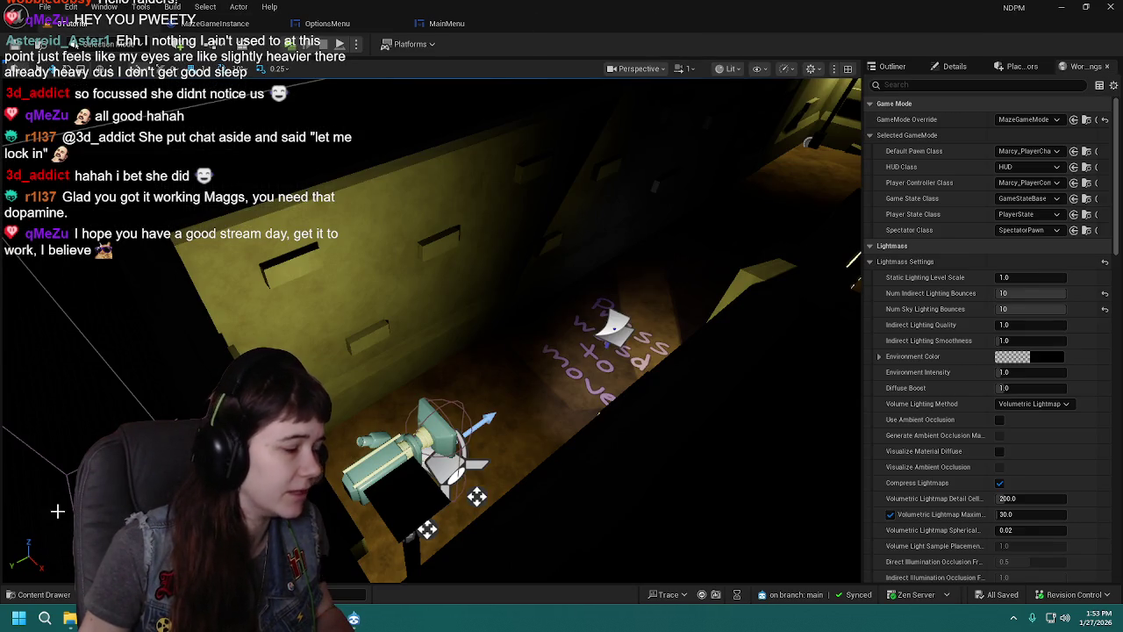
left_click(44, 594)
double_click(299, 412)
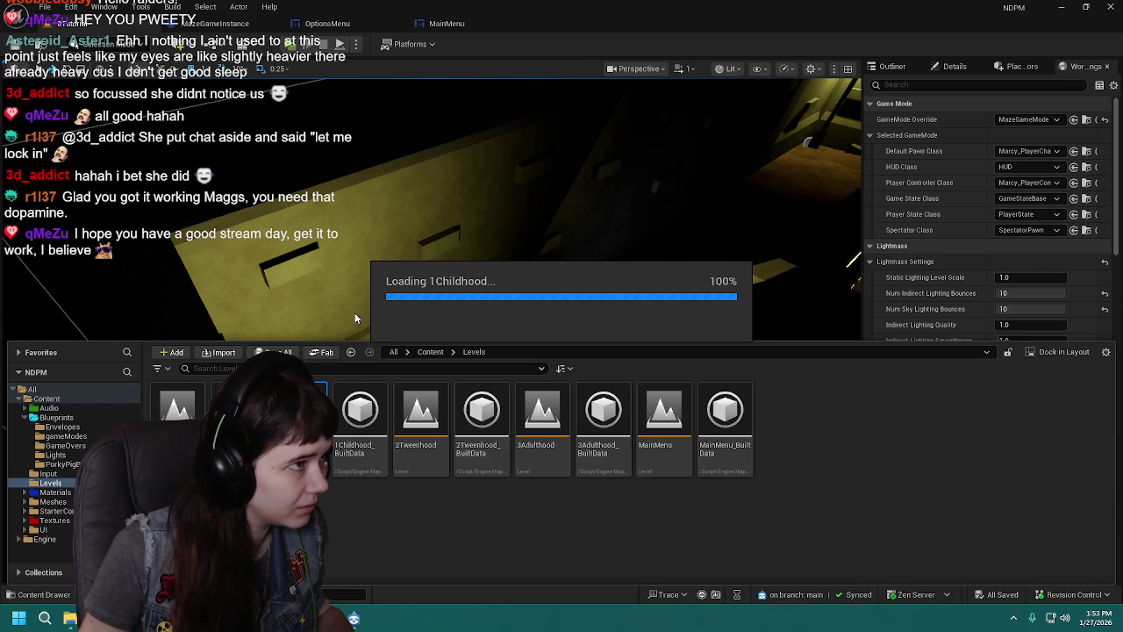
left_click(222, 44)
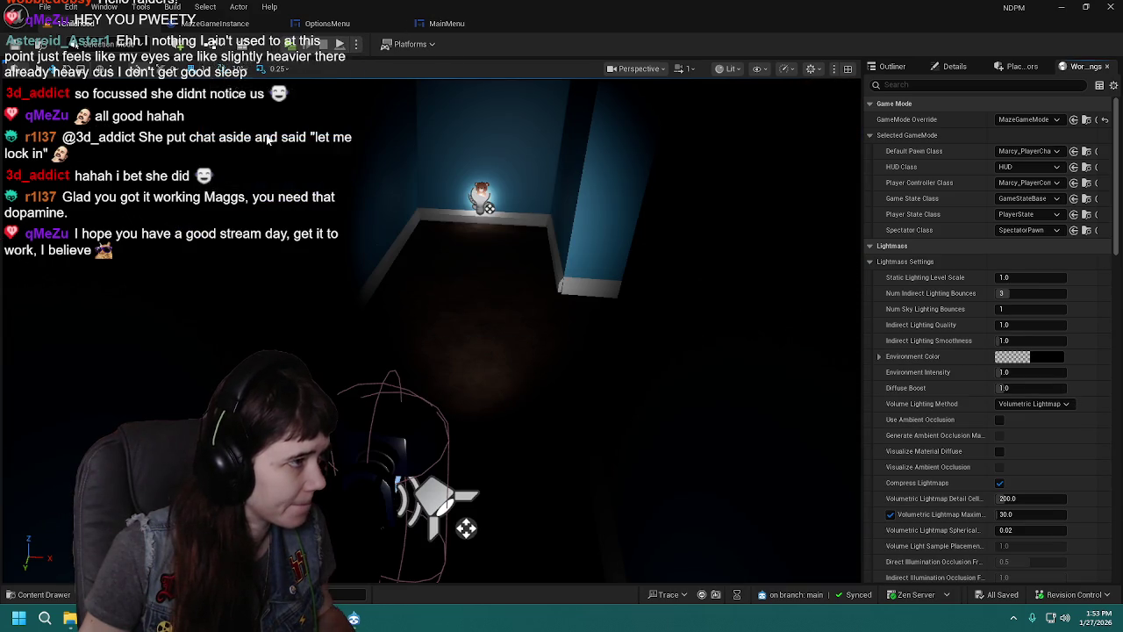
left_click(234, 129)
Step: Cut the old comment group in 1Childhood and paste the guiding-arrow group in its place
scroll(663, 326, "down", 2)
mouse_move(415, 201)
left_mouse_down()
mouse_move(790, 364)
mouse_move(755, 339)
left_mouse_up()
key("ctrl+x")
scroll(630, 272, "up", 1)
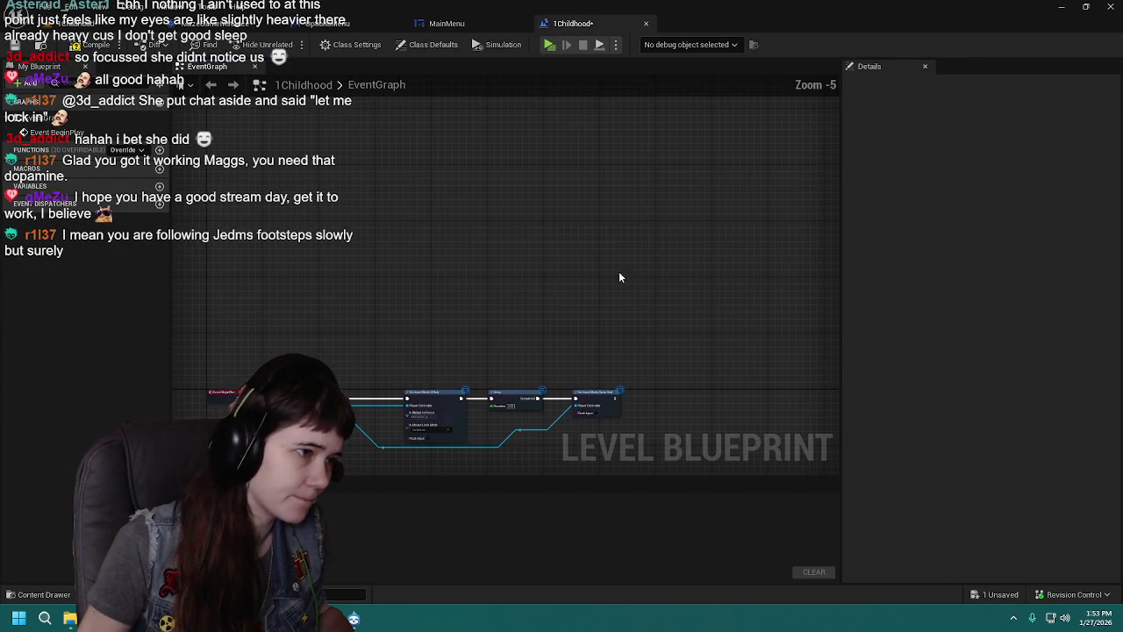
key("ctrl+v")
Step: Wire the Sequence node to Cast To MazeGameInstance and Get Actor Of Class, then compile and save
mouse_move(153, 281)
left_mouse_down()
mouse_move(331, 260)
mouse_move(407, 311)
mouse_move(400, 304)
left_mouse_up()
left_click_drag(332, 309, 423, 195)
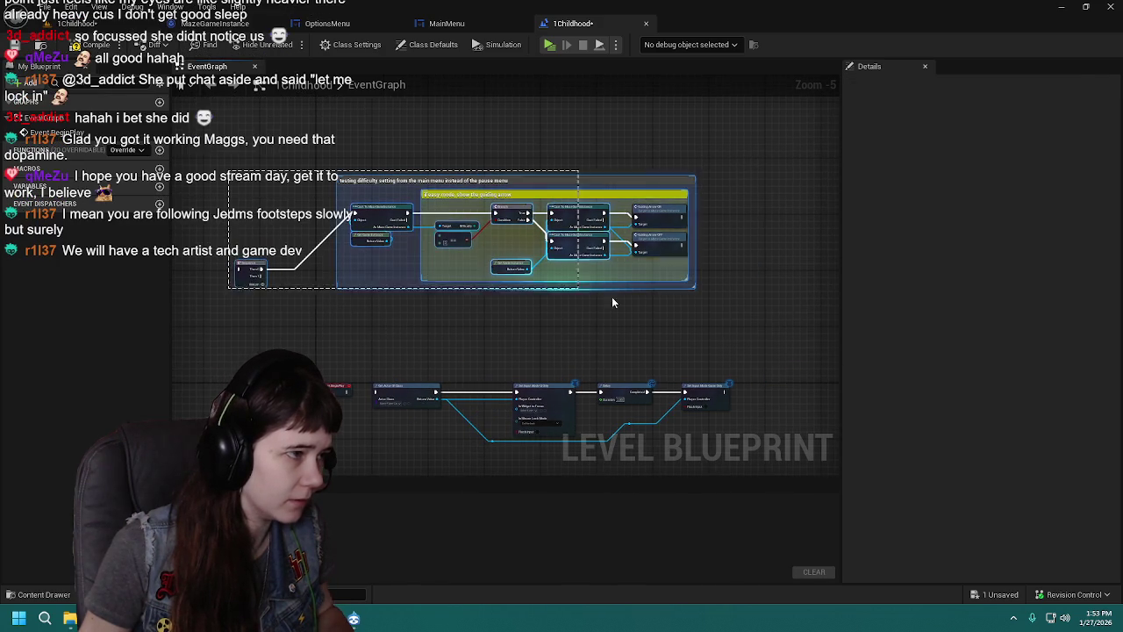
scroll(400, 274, "up", 1)
mouse_move(184, 263)
left_mouse_down()
mouse_move(272, 312)
mouse_move(303, 345)
mouse_move(322, 346)
mouse_move(315, 360)
left_mouse_up()
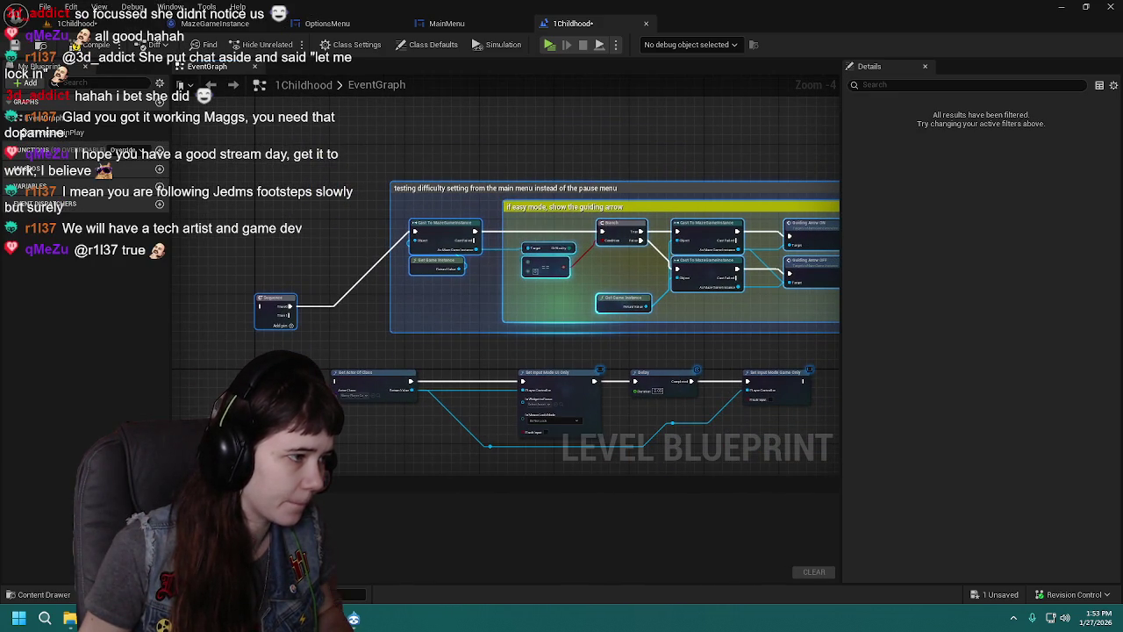
mouse_move(259, 306)
left_mouse_down()
mouse_move(298, 351)
mouse_move(325, 352)
mouse_move(334, 381)
left_mouse_up()
left_click(88, 44)
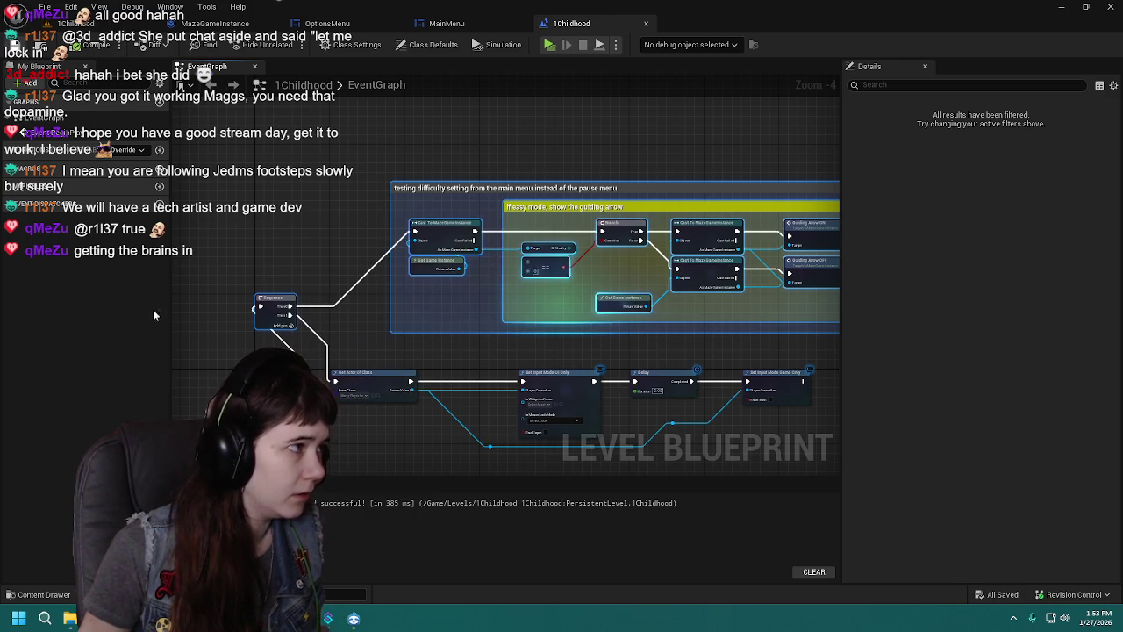
left_click(44, 595)
Step: Open the 2Tweenhood level and its level blueprint, closing the old 1Childhood blueprint tab
left_click(425, 474)
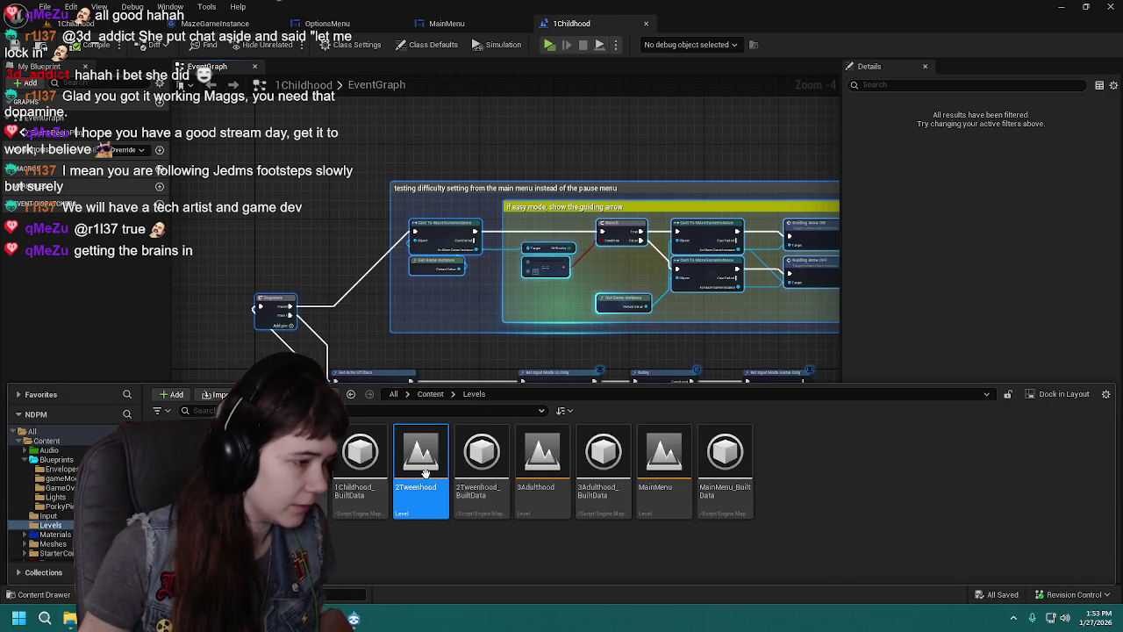
double_click(426, 474)
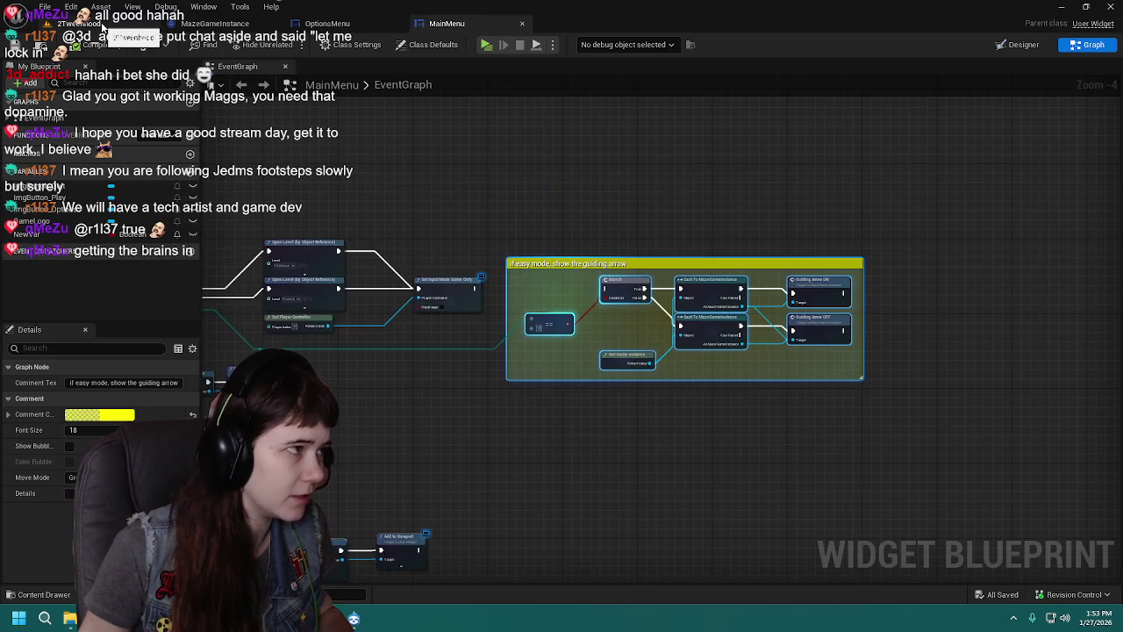
left_click(103, 27)
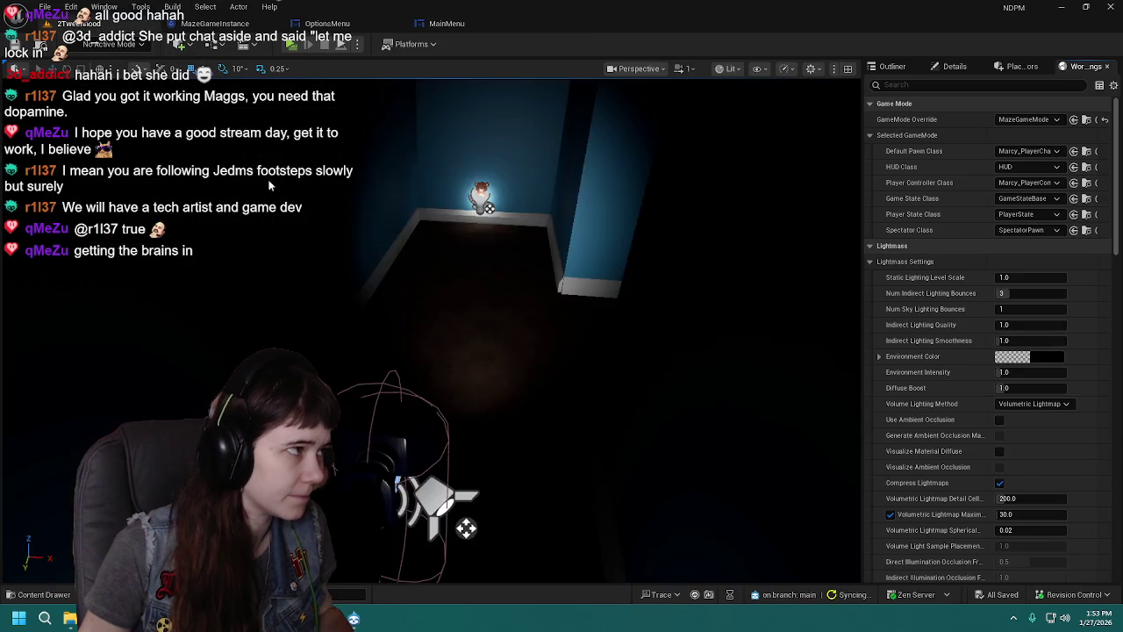
left_click(215, 43)
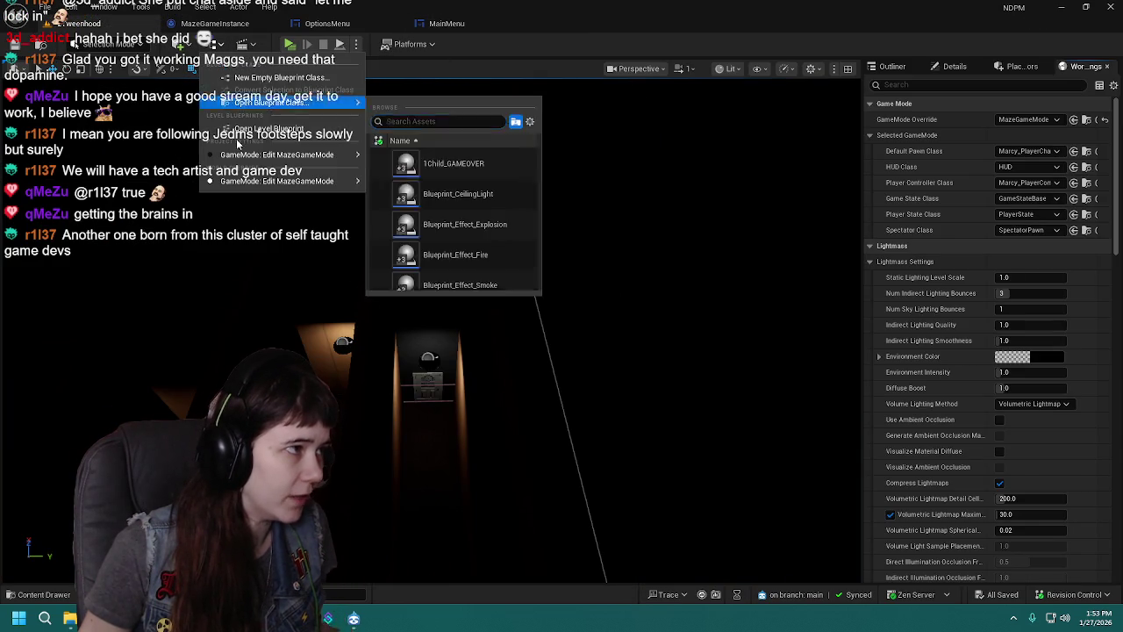
left_click(252, 132)
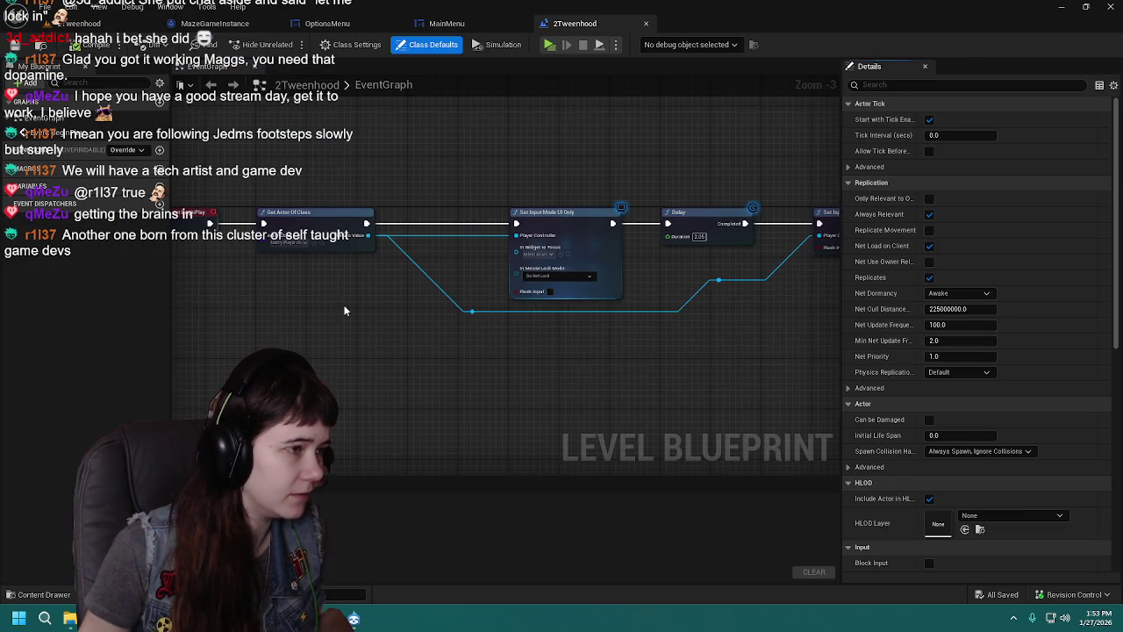
Step: Move the guiding-arrow group near BeginPlay, connect Sequence Then 1 to Get Actor Of Class, and save
scroll(412, 349, "down", 2)
left_click(569, 231)
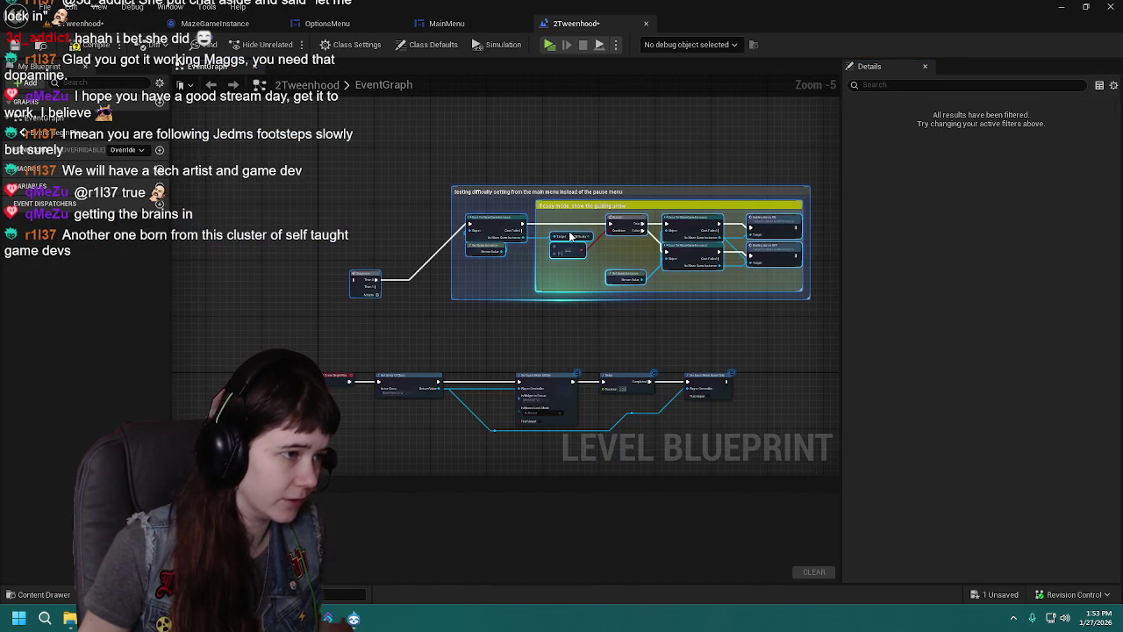
left_click_drag(369, 281, 339, 325)
scroll(339, 325, "up", 2)
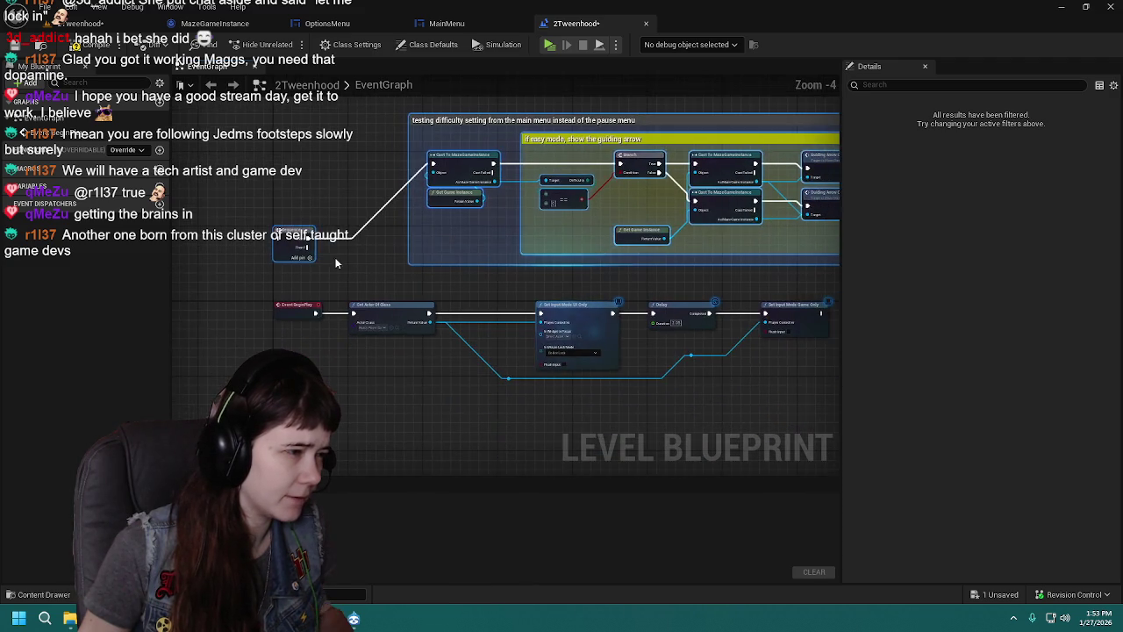
mouse_move(359, 367)
left_mouse_down()
mouse_move(251, 286)
mouse_move(298, 278)
mouse_move(358, 370)
left_mouse_up()
key("ctrl+s")
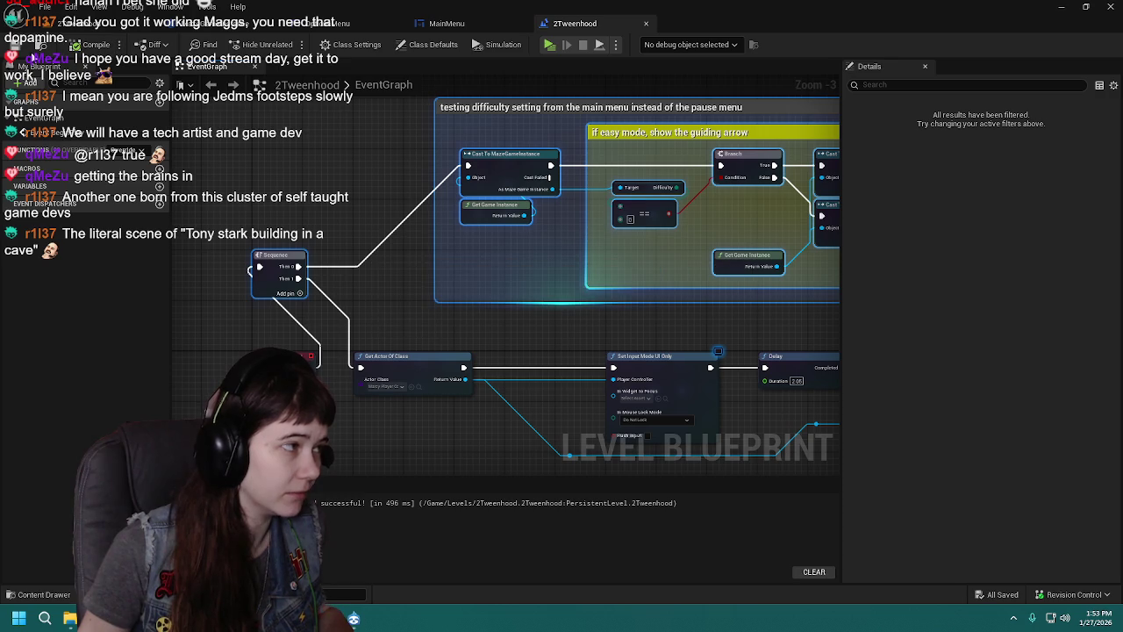
left_click(109, 26)
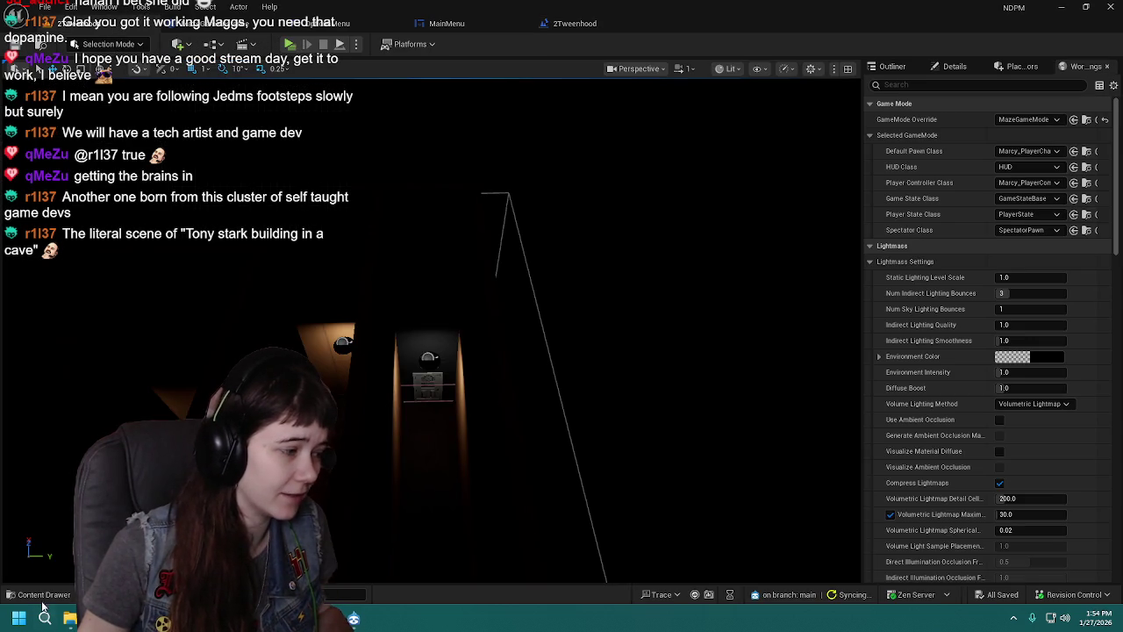
Step: Open the 3Adulthood level, dismiss the out-of-video-memory error, and show the desktop
left_click(42, 597)
double_click(566, 445)
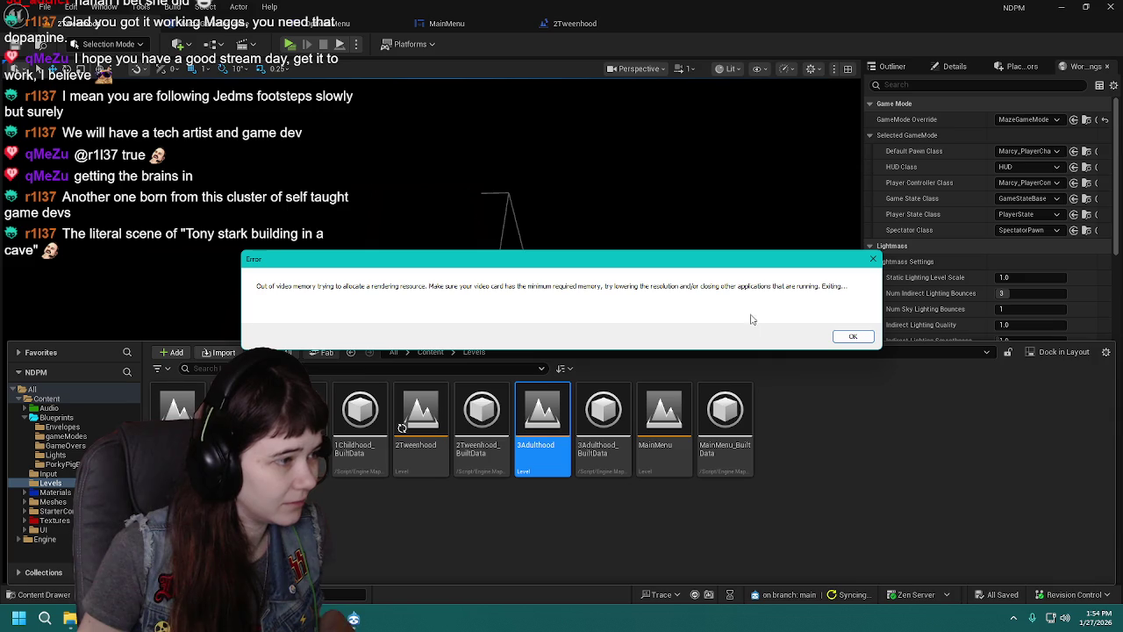
left_click(854, 337)
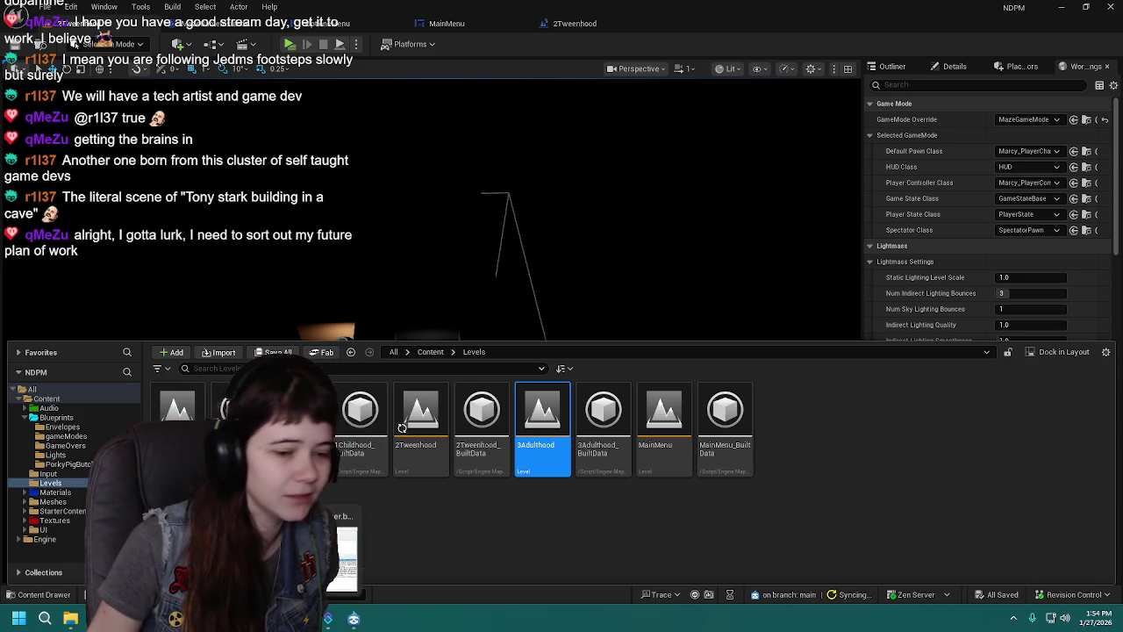
key("super+d")
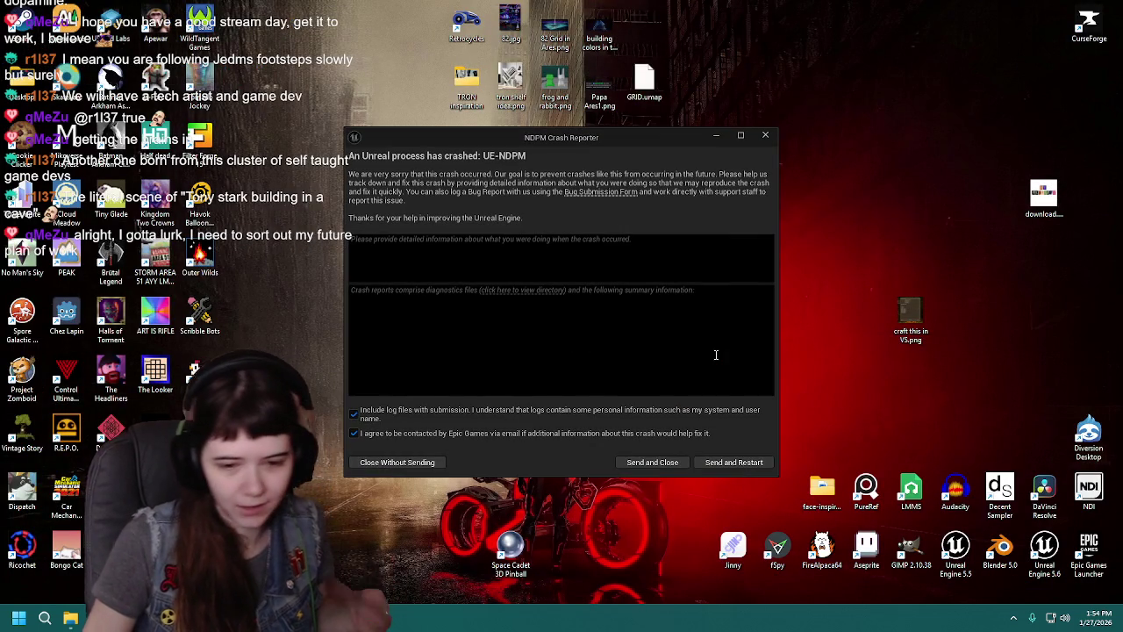
Step: Send the crash report, restart the editor, and reopen the previously open editors
left_click(725, 462)
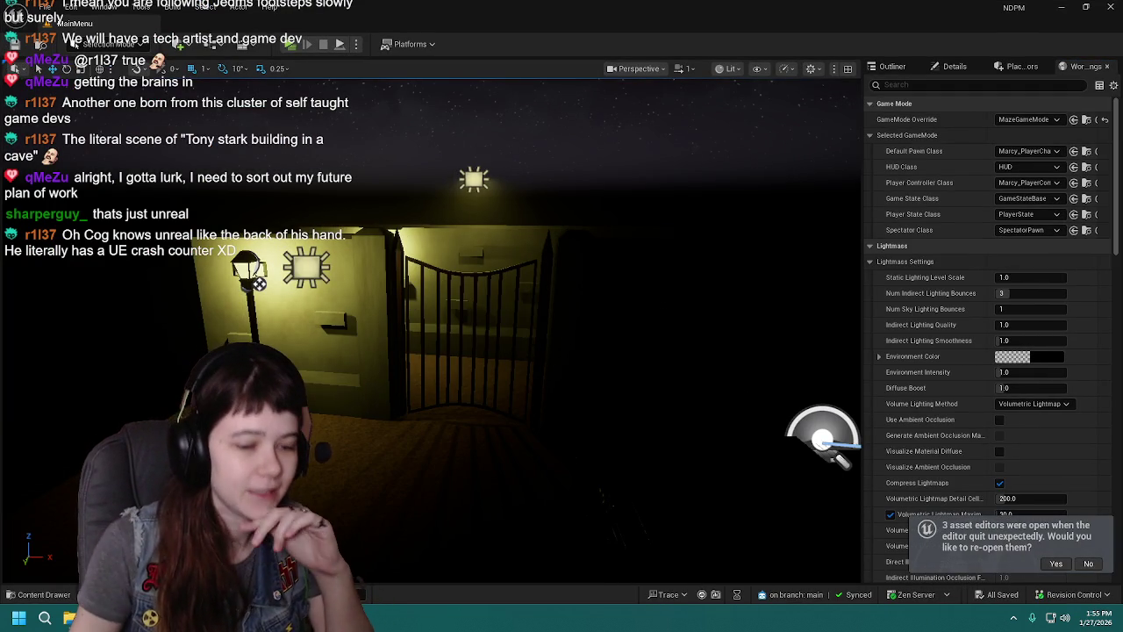
left_click(1056, 566)
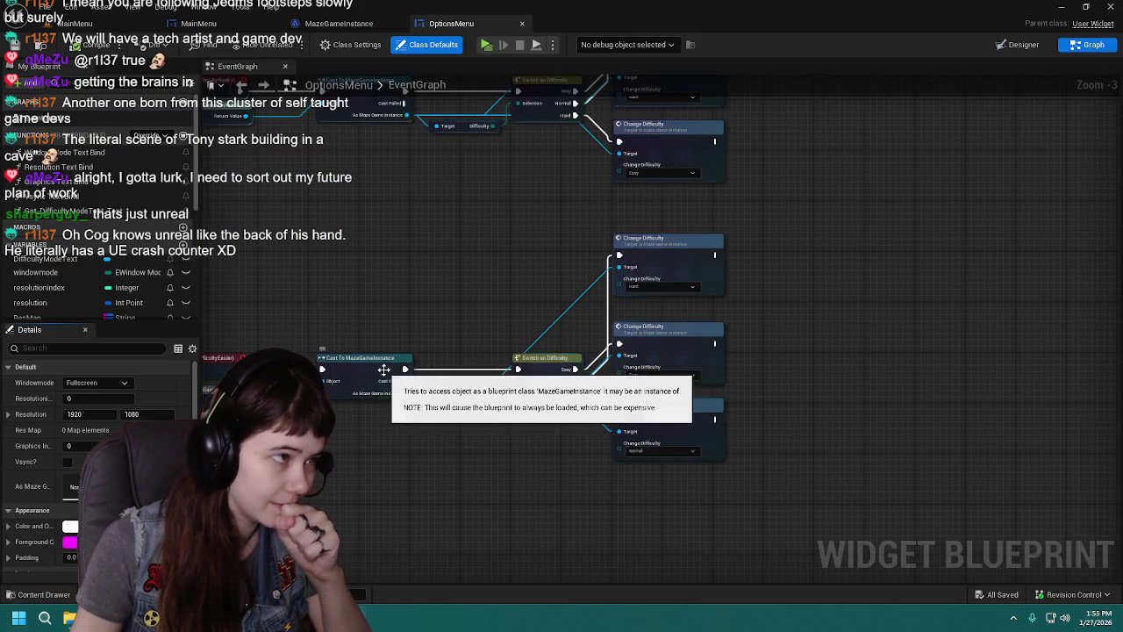
Step: Review the OptionsMenu difficulty setting nodes and the MainMenu event graph
scroll(369, 236, "down", 3)
scroll(507, 344, "up", 1)
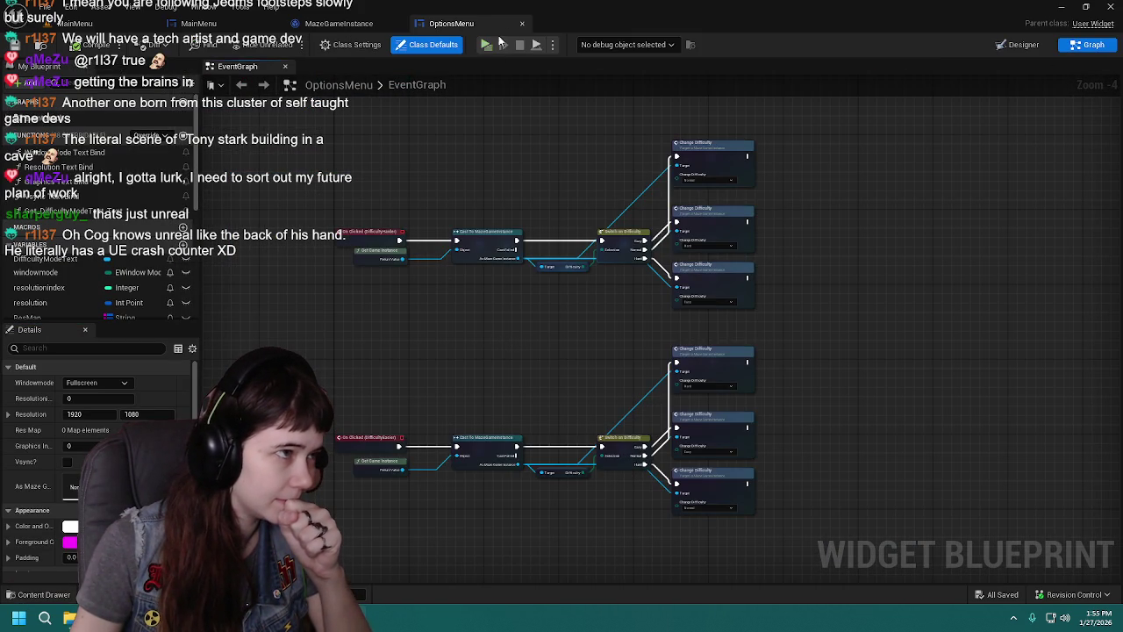
mouse_move(556, 150)
left_mouse_down()
mouse_move(530, 534)
mouse_move(518, 200)
left_mouse_up()
left_click(375, 26)
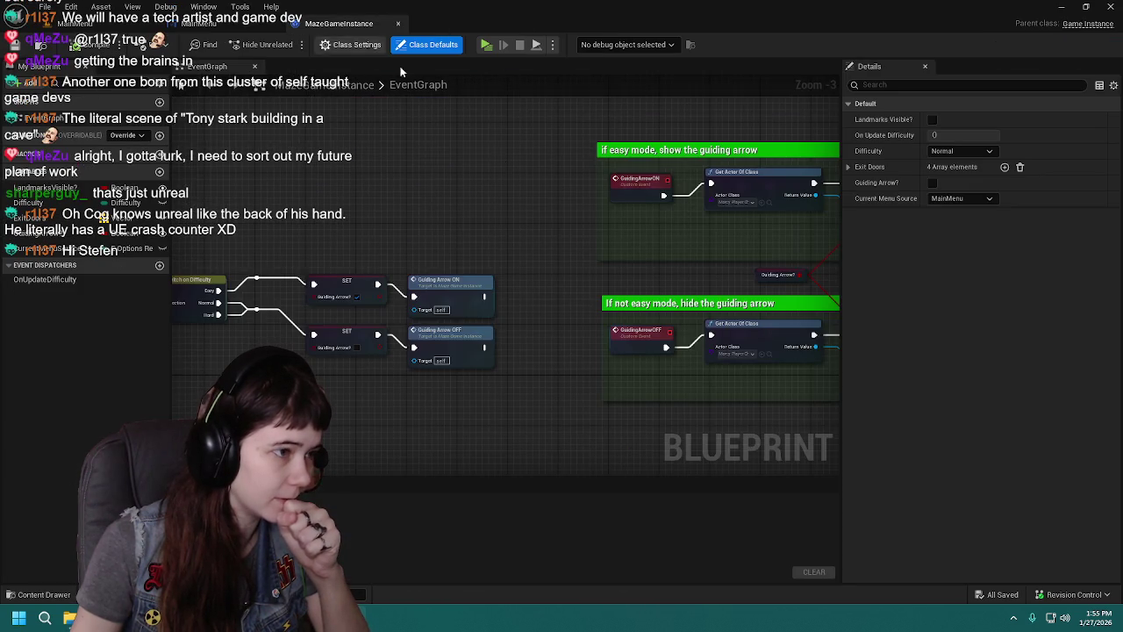
left_click(233, 24)
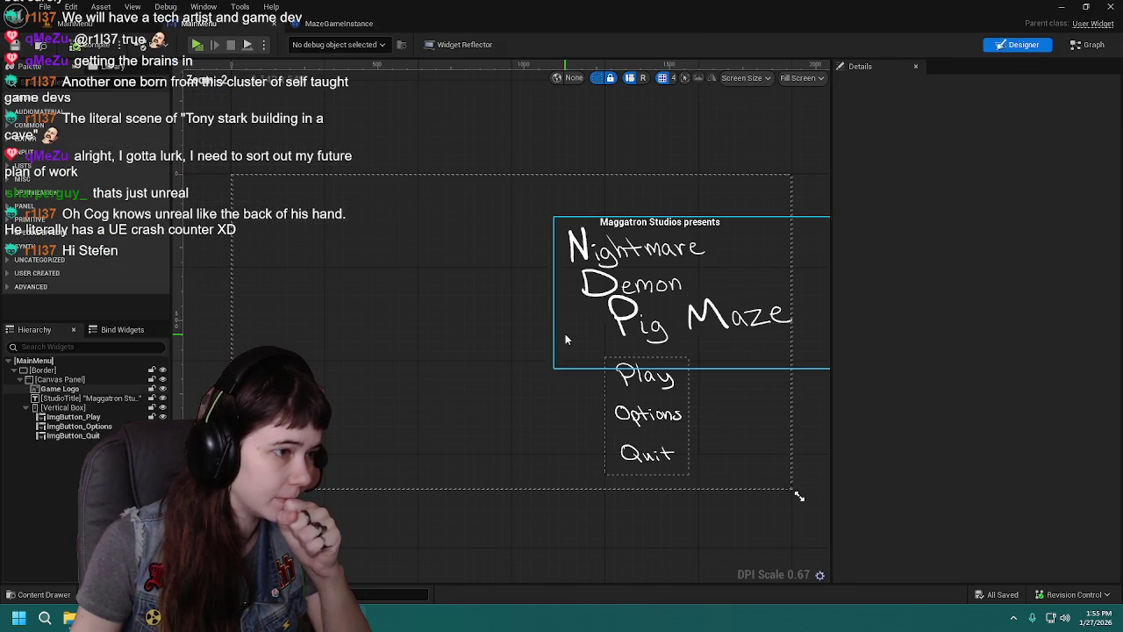
left_click(1088, 46)
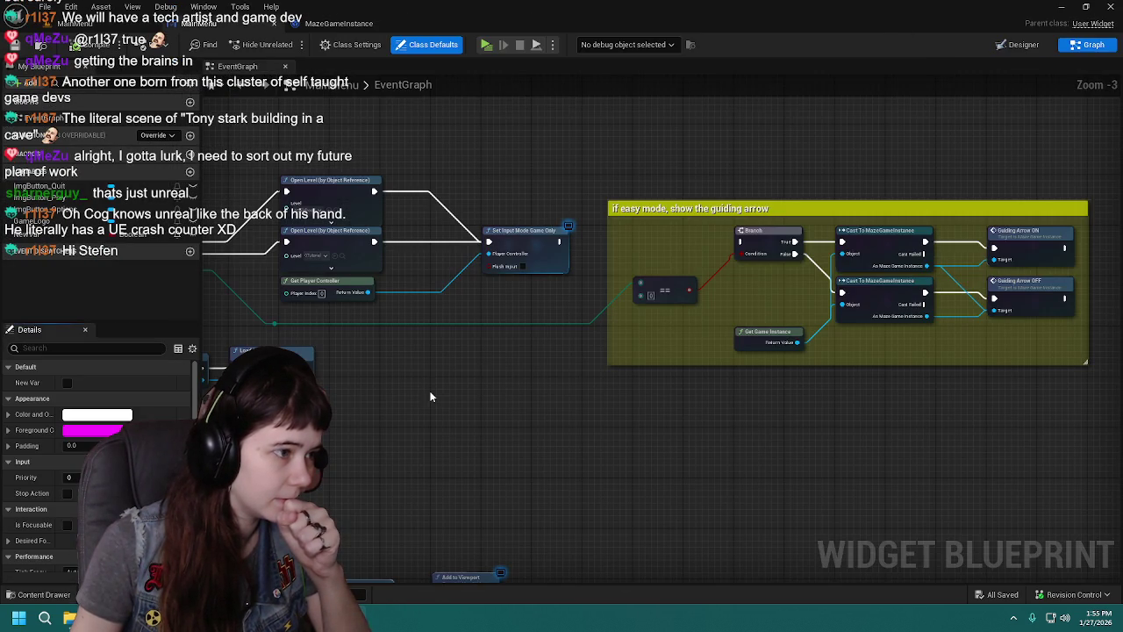
scroll(612, 390, "down", 1)
mouse_move(612, 390)
left_mouse_down()
mouse_move(492, 402)
mouse_move(604, 329)
left_mouse_up()
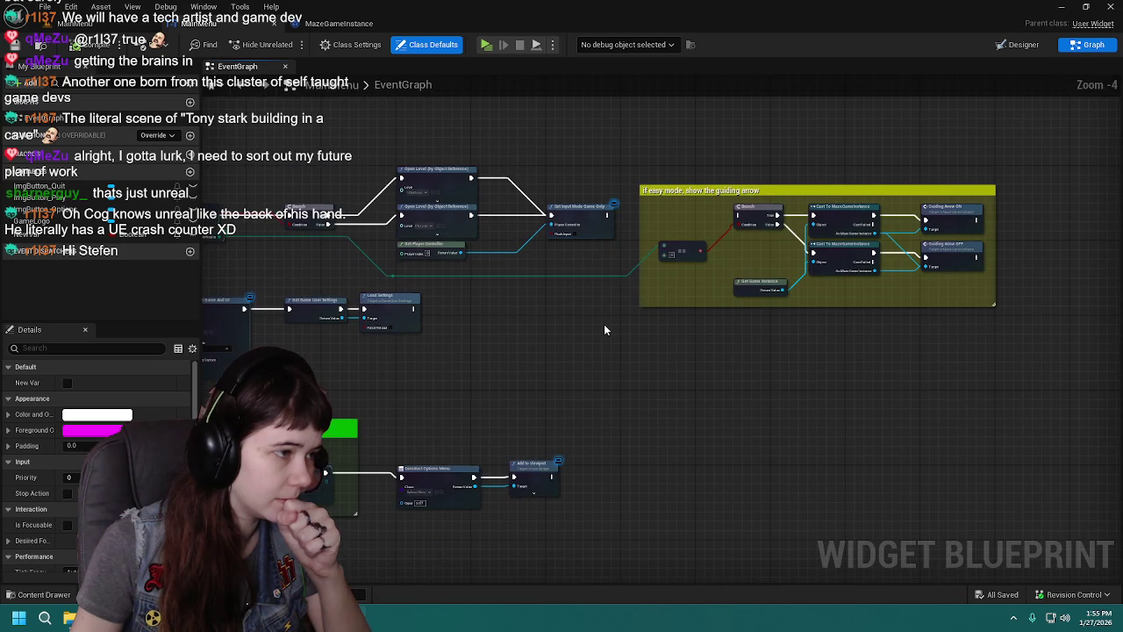
mouse_move(460, 382)
left_mouse_down()
mouse_move(639, 359)
mouse_move(512, 380)
left_mouse_up()
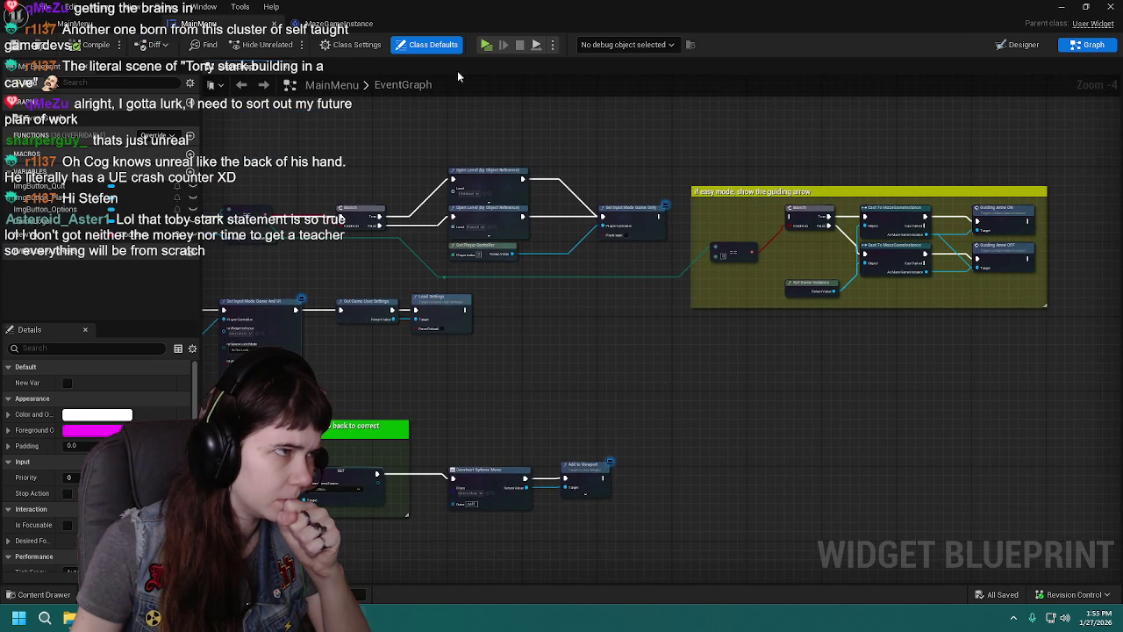
Step: Inspect the MazeGameInstance difficulty and loading-screen nodes, then close all reopened blueprint editors
left_click(307, 25)
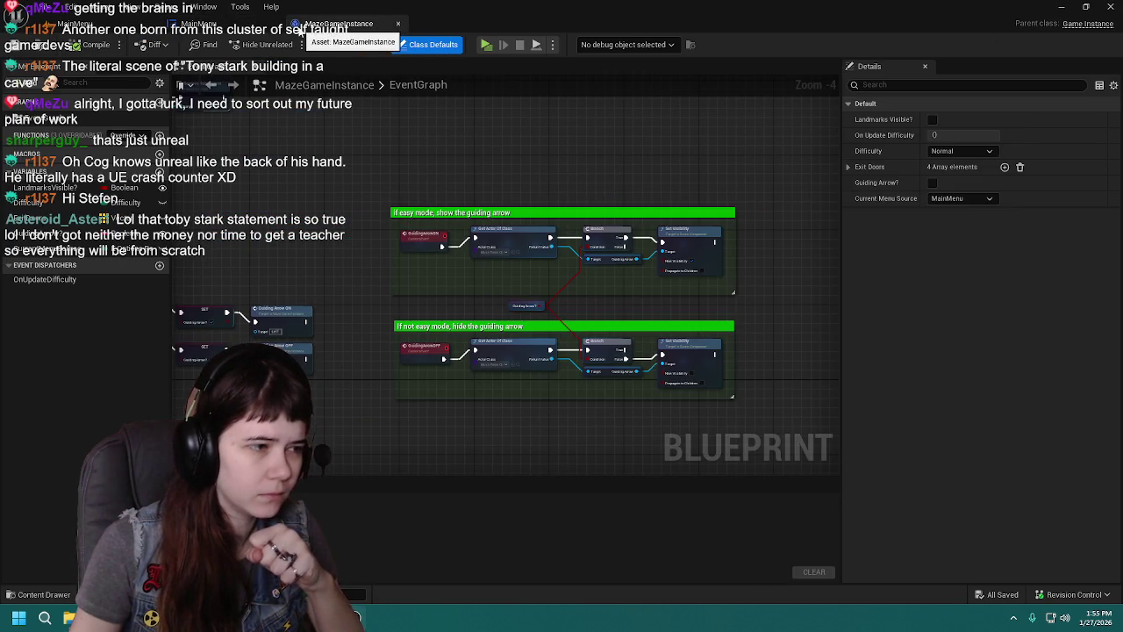
mouse_move(360, 293)
left_mouse_down()
mouse_move(539, 234)
mouse_move(503, 258)
mouse_move(614, 304)
left_mouse_up()
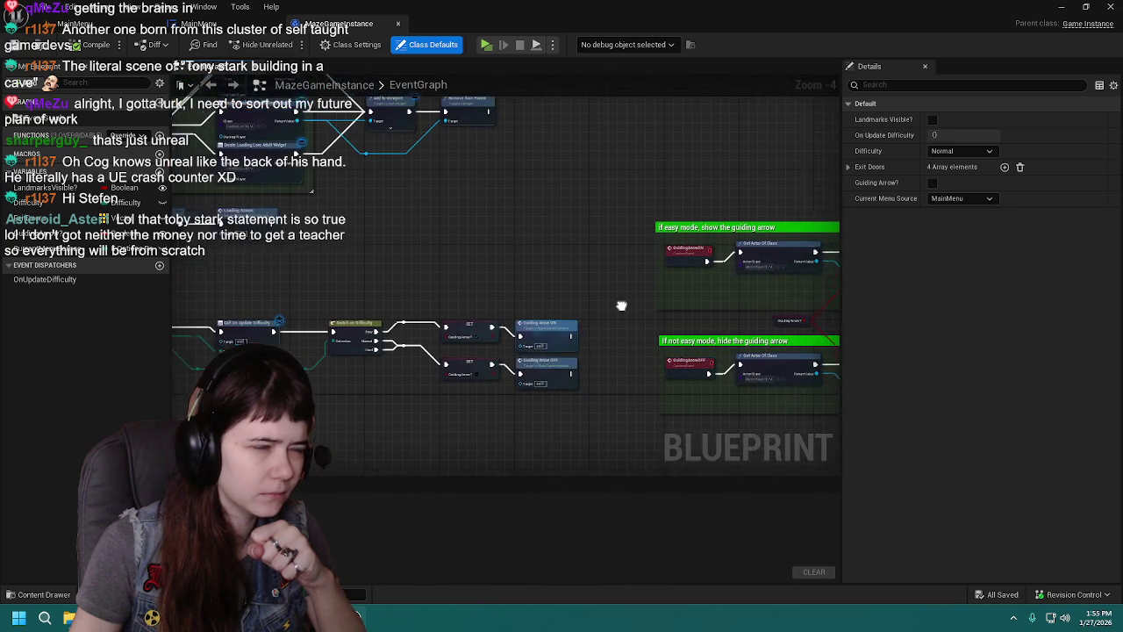
mouse_move(492, 208)
left_mouse_down()
mouse_move(777, 385)
mouse_move(703, 200)
left_mouse_up()
left_click(397, 24)
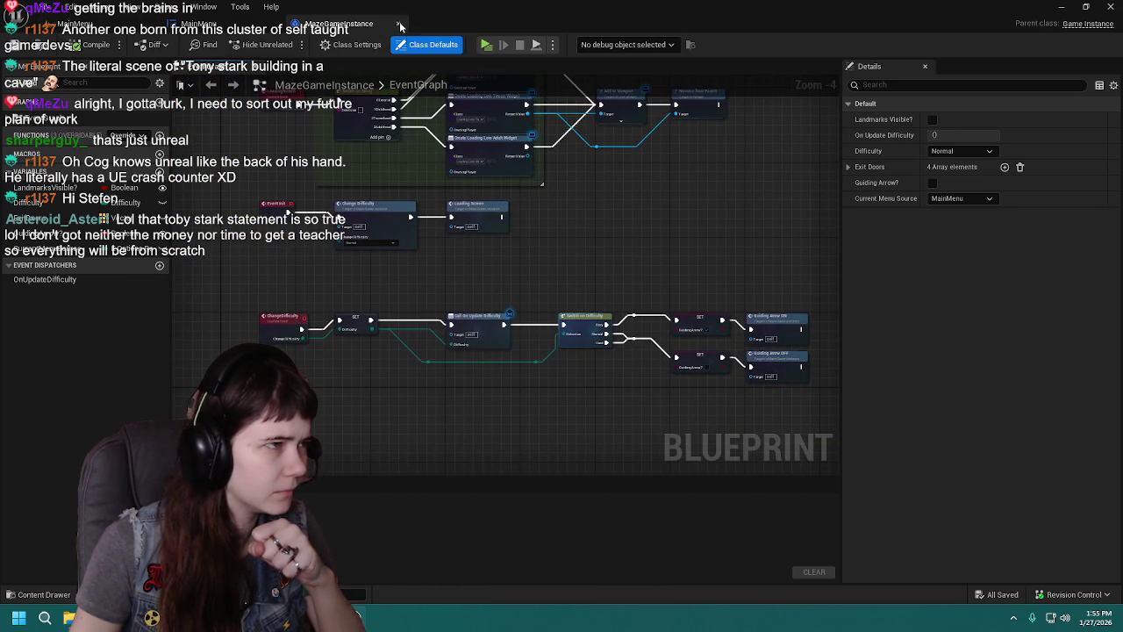
left_click(397, 24)
left_click(154, 24)
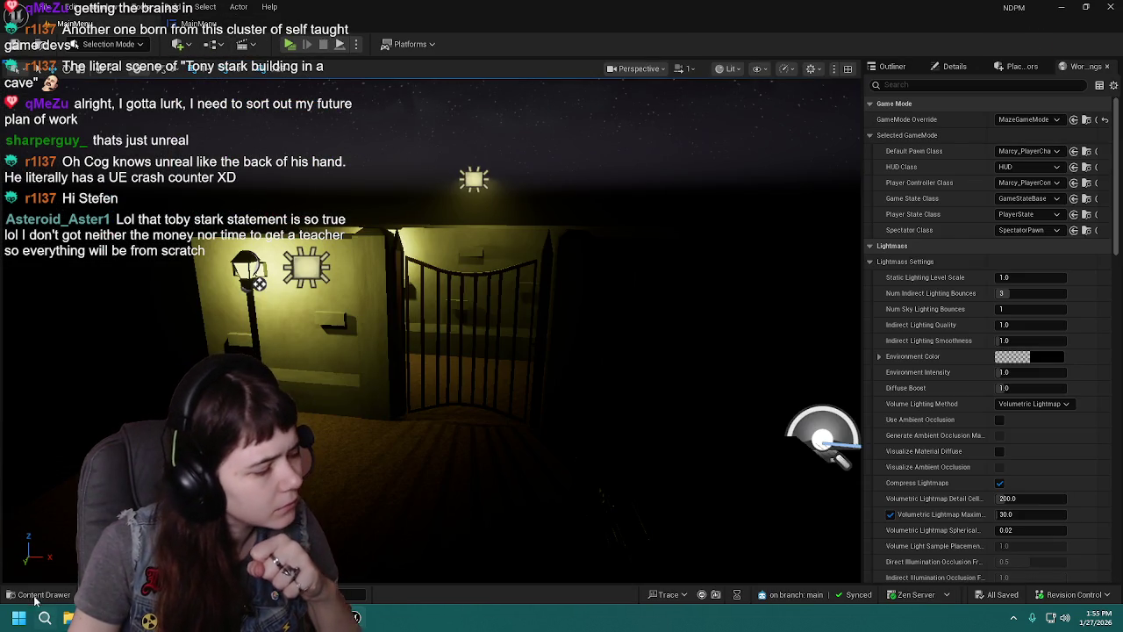
Step: Open the 0Tutorial level blueprint and select the guiding-arrow comment box and Sequence node
key("ctrl+space")
double_click(173, 408)
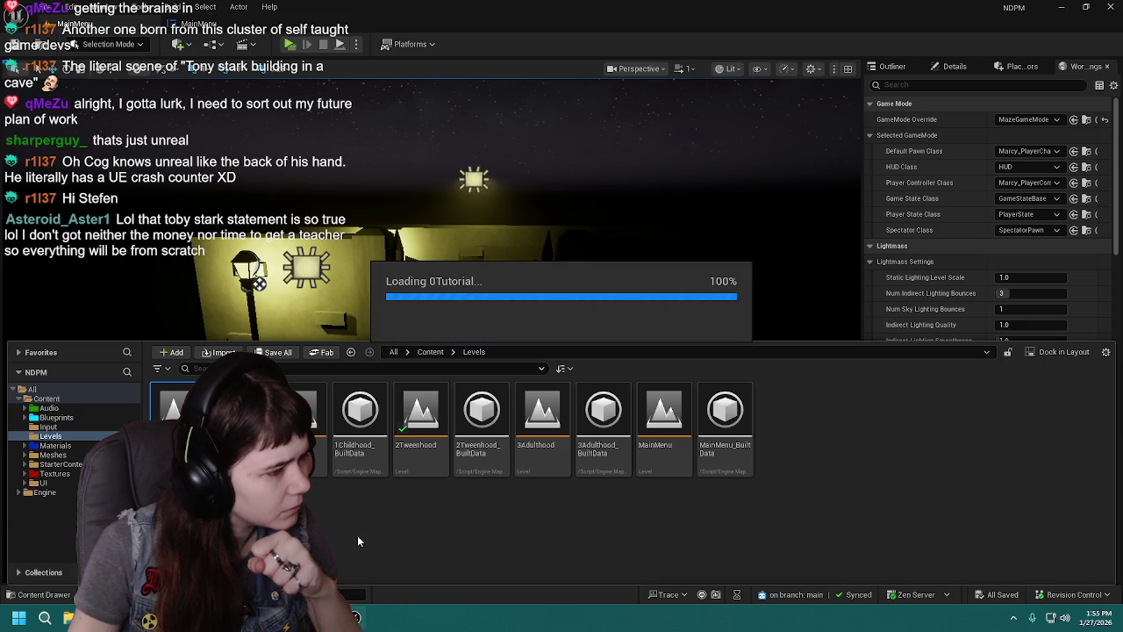
left_click(210, 44)
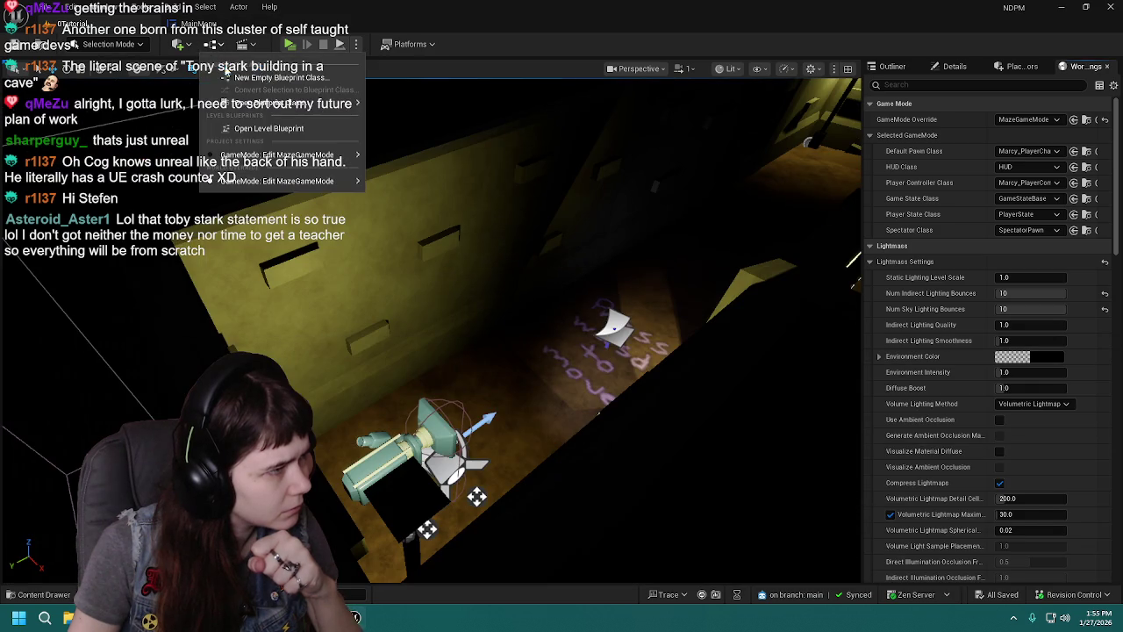
left_click(269, 128)
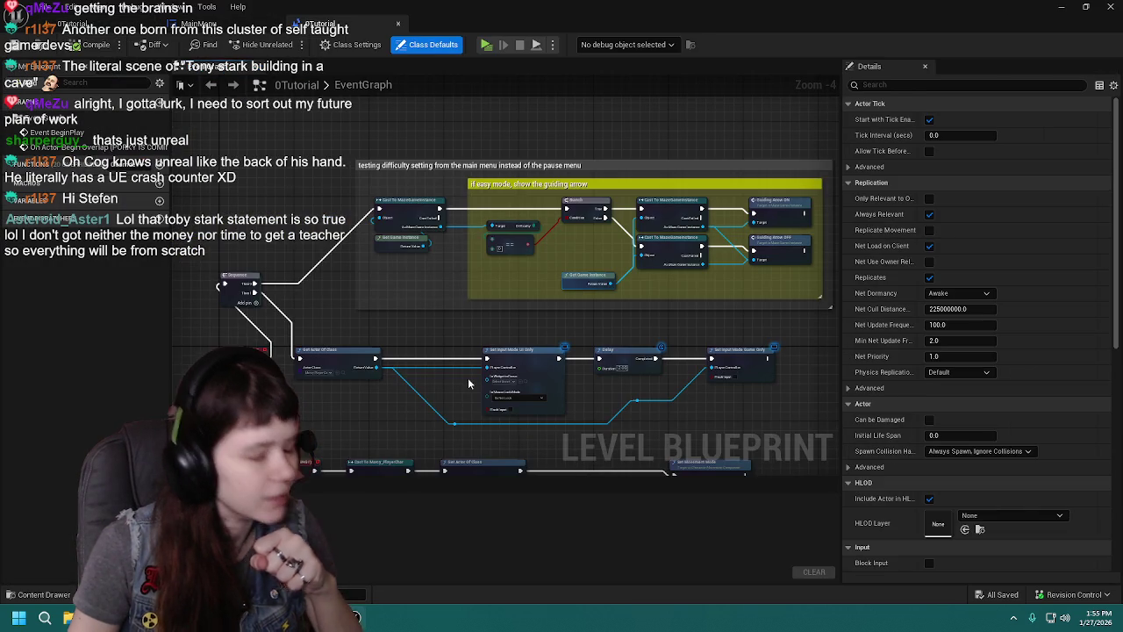
mouse_move(238, 149)
left_mouse_down()
mouse_move(727, 315)
mouse_move(826, 320)
mouse_move(794, 321)
left_mouse_up()
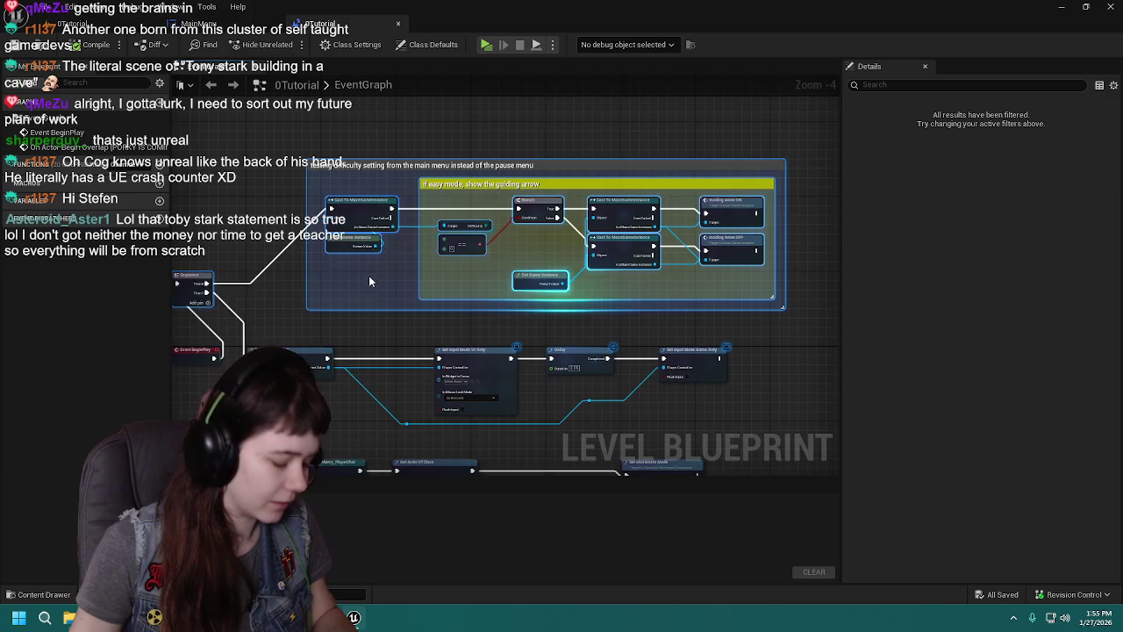
scroll(474, 277, "up", 2)
Step: Return to the level viewport and open the 3Adulthood level from the level assets
left_click(198, 23)
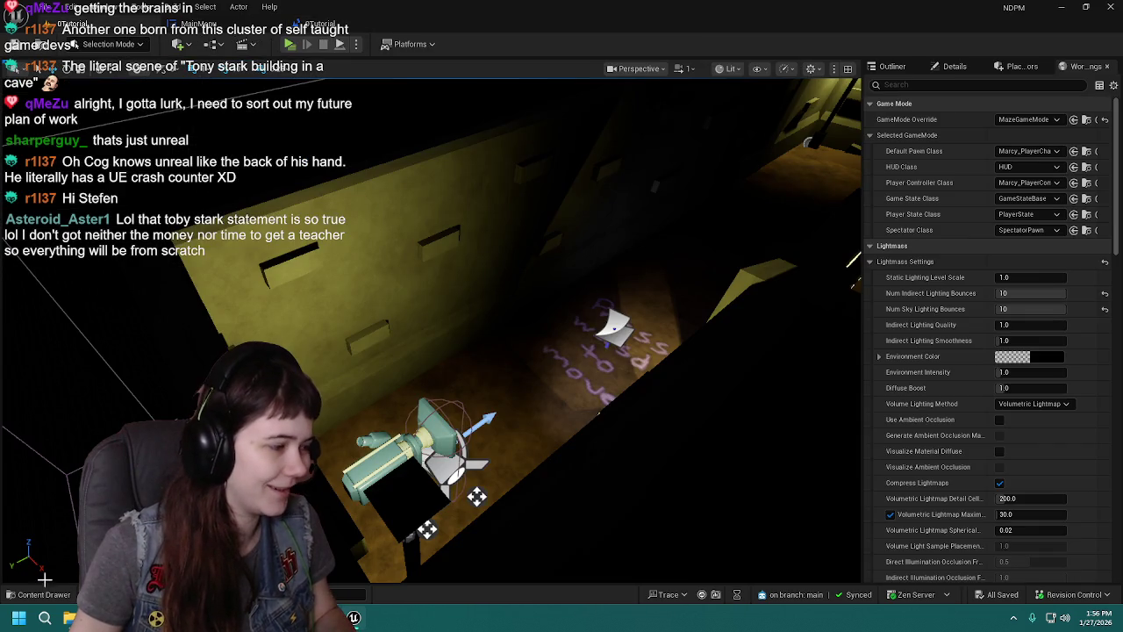
key("ctrl+space")
left_click(541, 460)
double_click(541, 460)
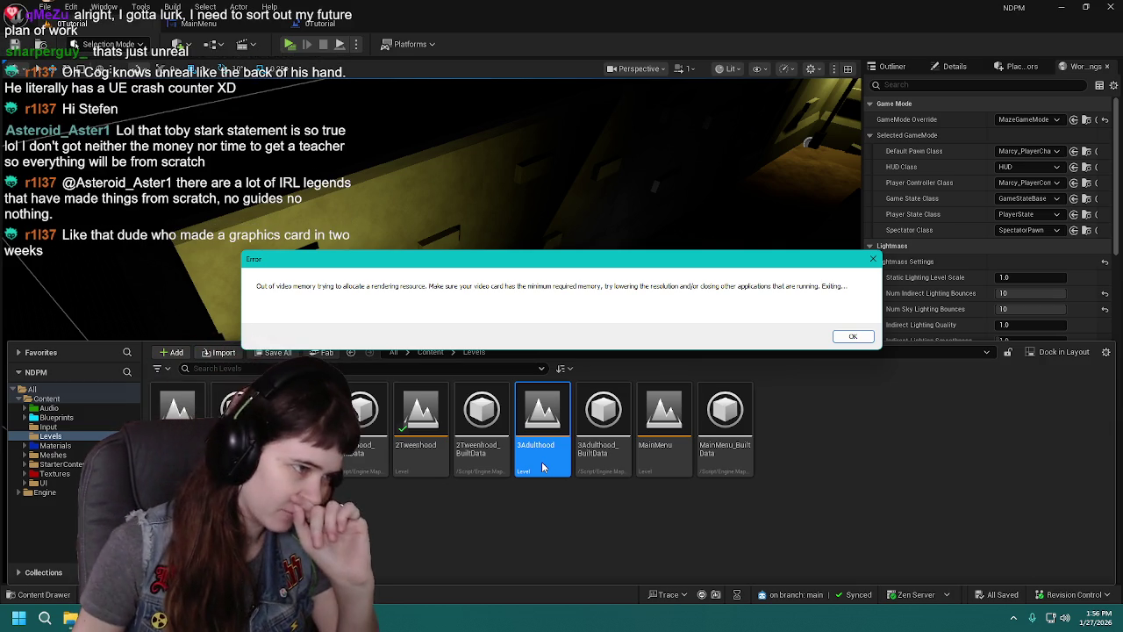
Step: Dismiss the out-of-video-memory error, scroll through the crash log, and send the report with restart
left_click(847, 336)
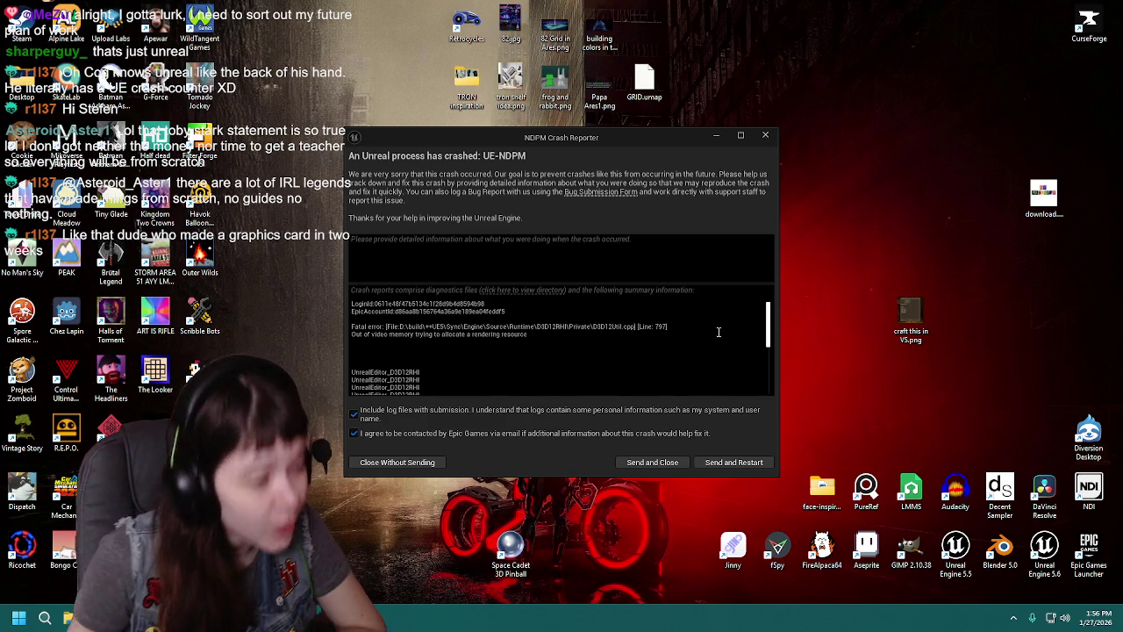
scroll(718, 330, "down", 3)
scroll(719, 330, "down", 2)
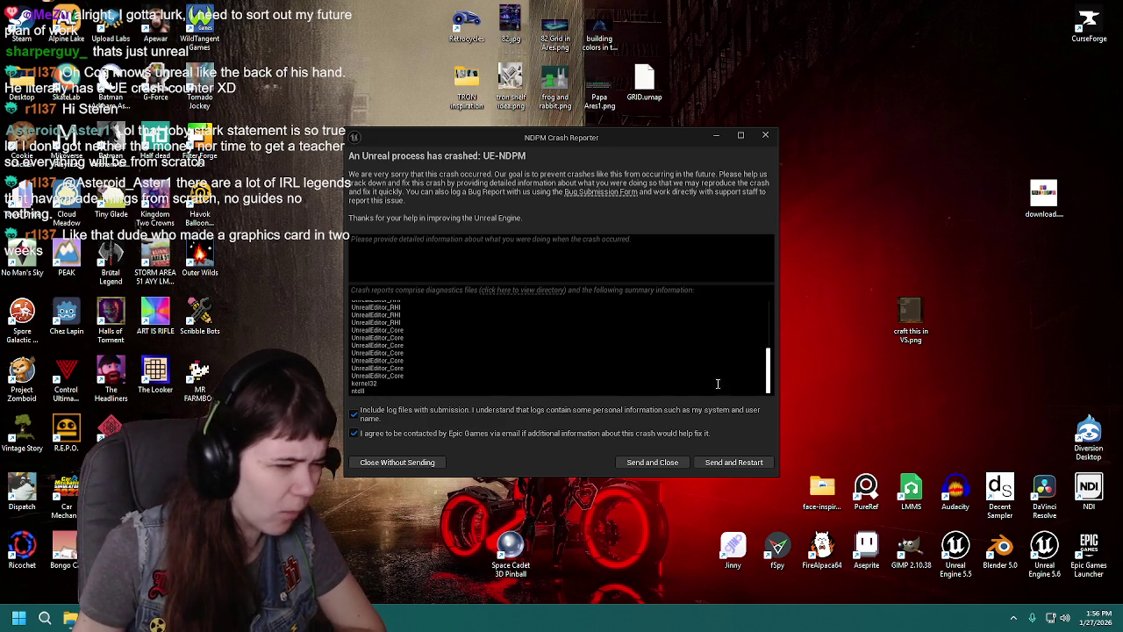
left_click(743, 463)
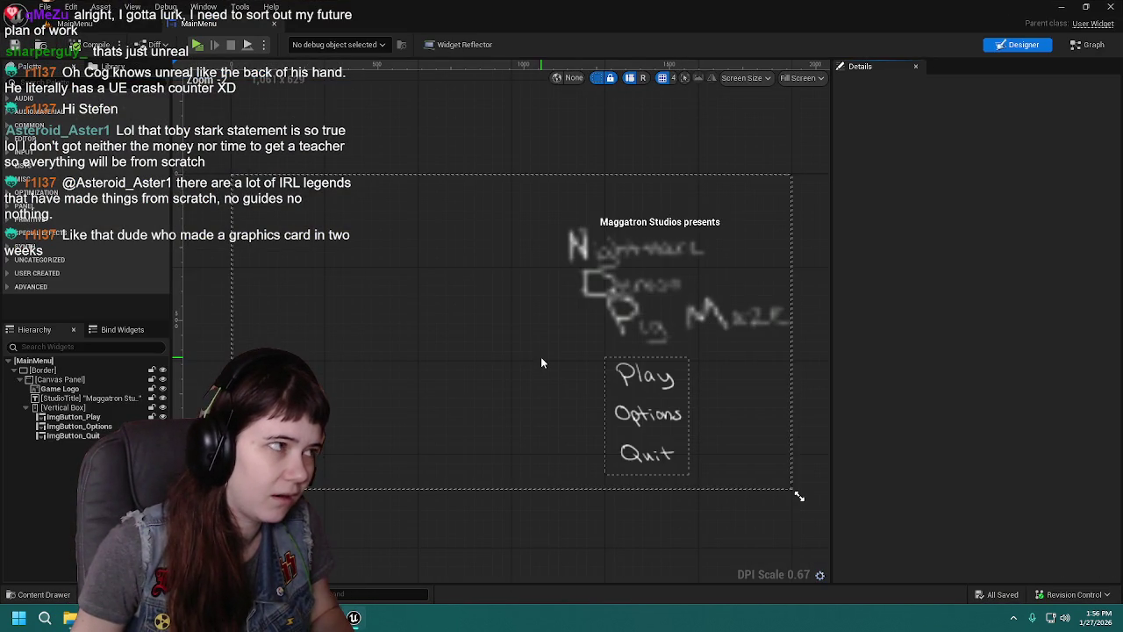
Step: Open 3Adulthood again from the MainMenu graph, dismiss the memory error, and send the crash report
left_click(1088, 46)
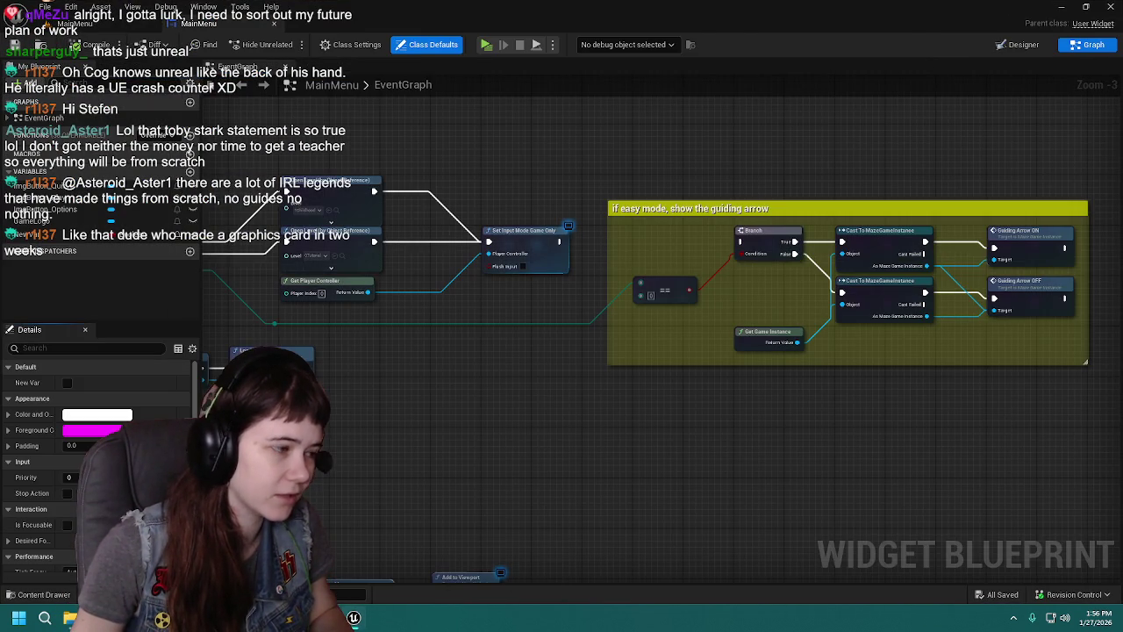
left_click(39, 594)
double_click(542, 461)
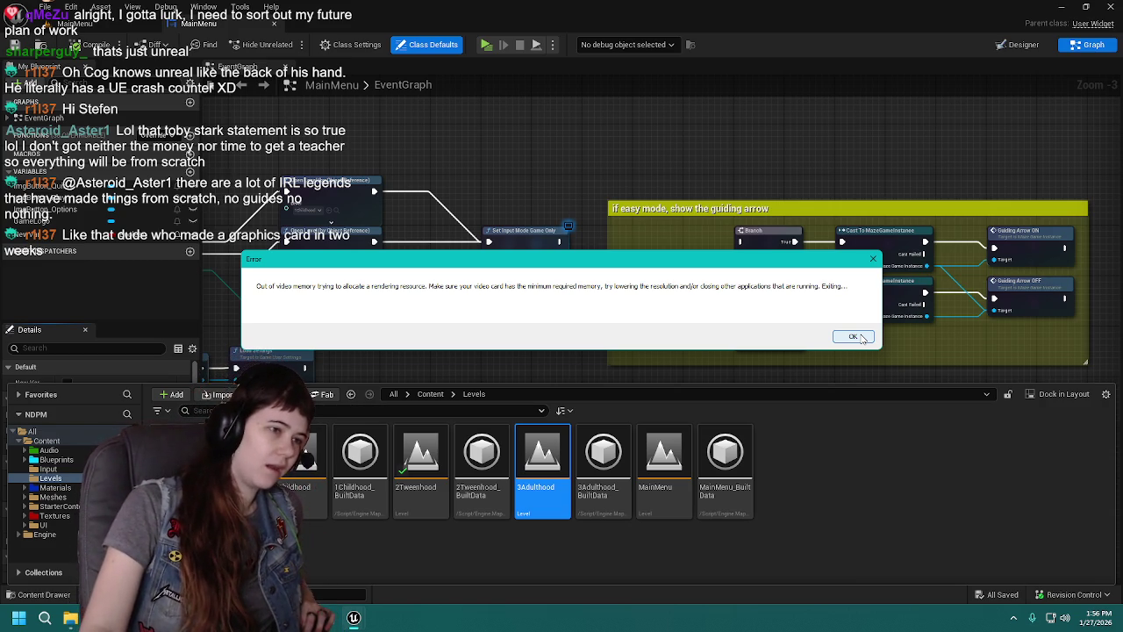
left_click(862, 338)
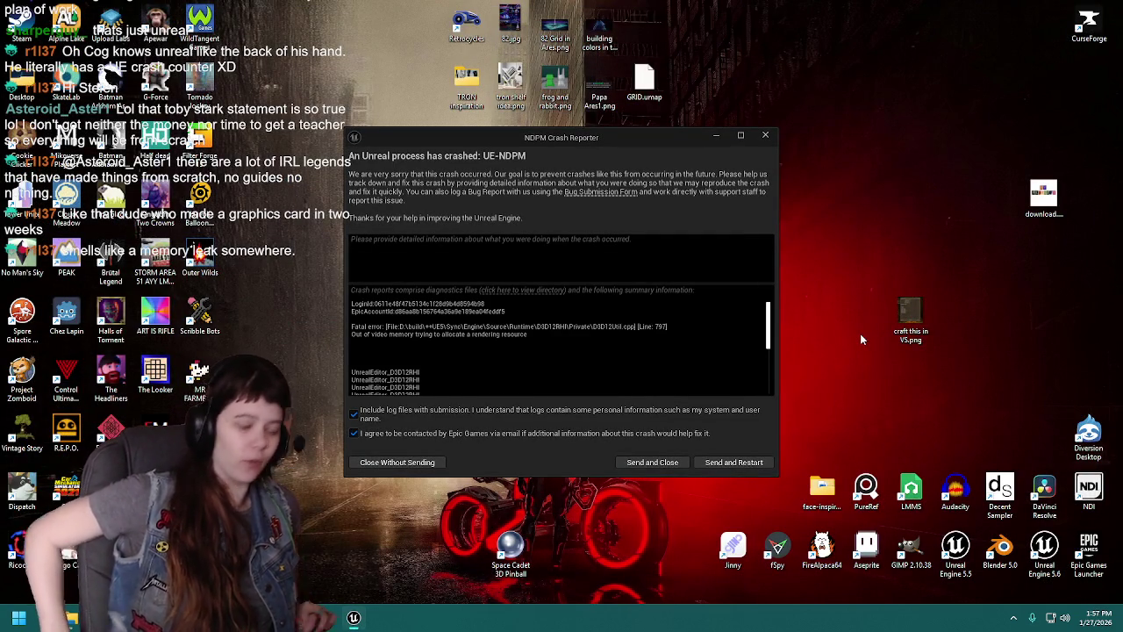
left_click(741, 464)
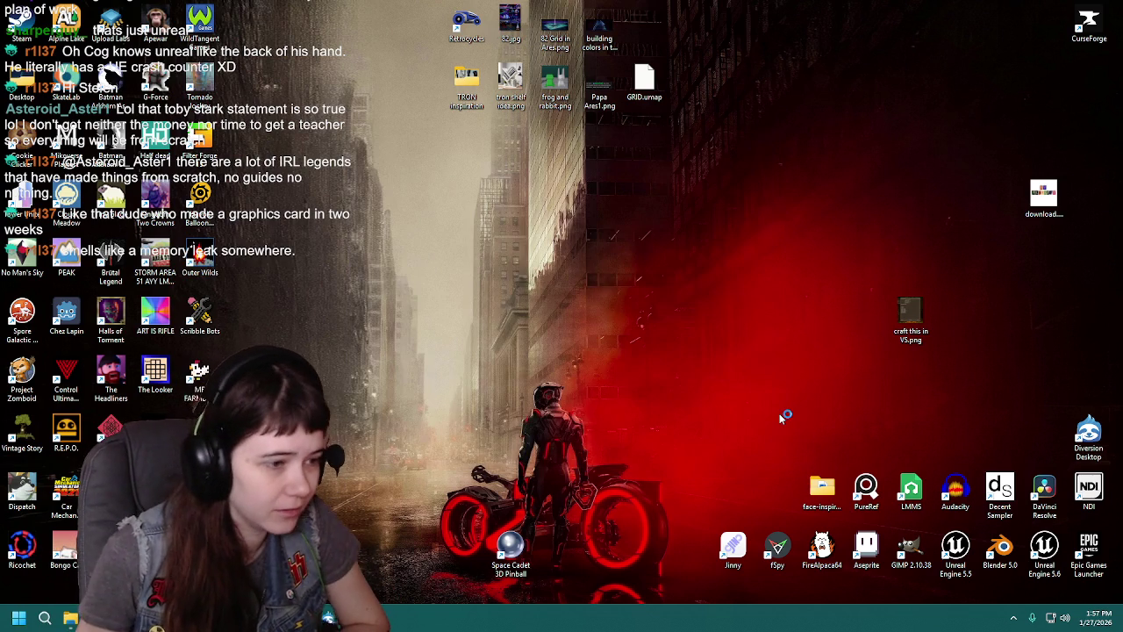
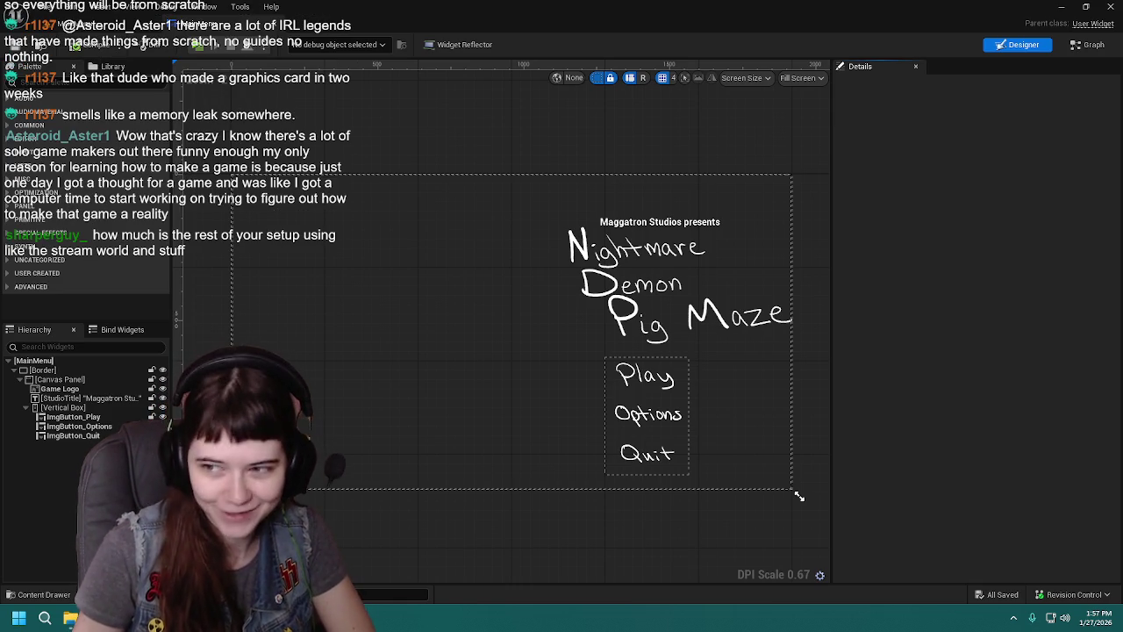
Step: Review the MainMenu event graph, then load the 3Adulthood level and dismiss its out-of-video-memory error
left_click(1094, 45)
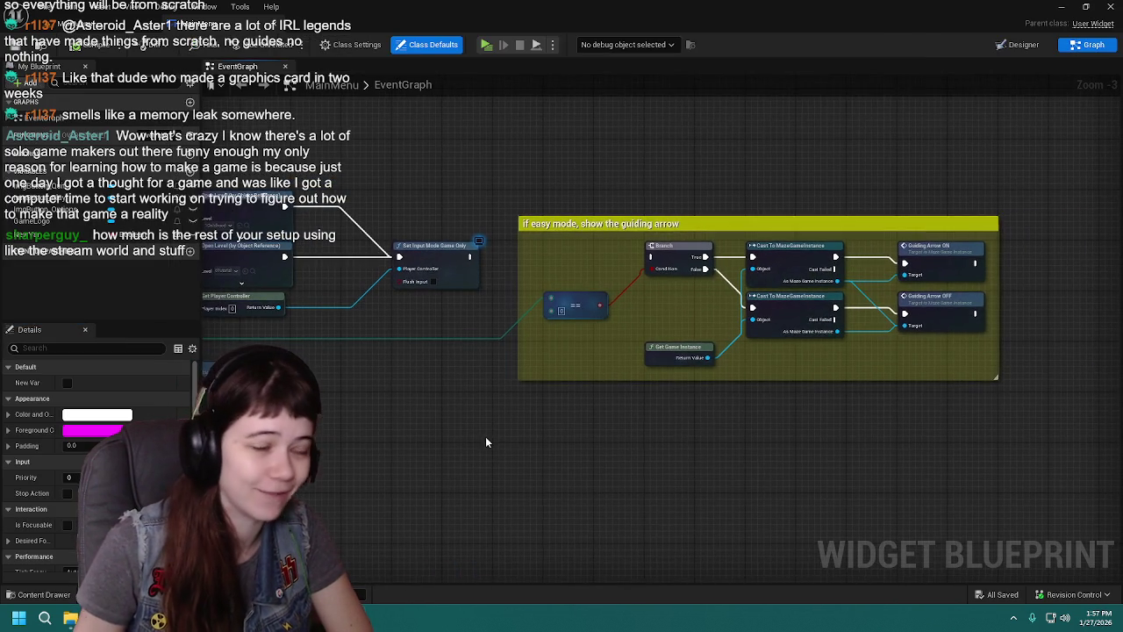
mouse_move(562, 434)
left_mouse_down()
mouse_move(466, 456)
mouse_move(503, 460)
left_mouse_up()
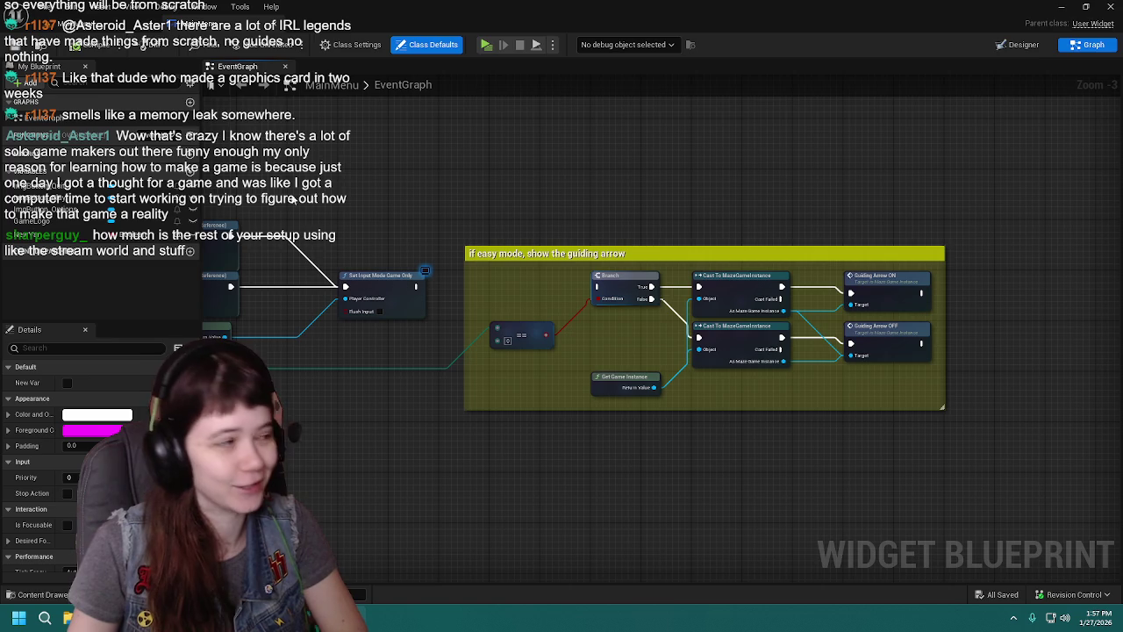
left_click(99, 28)
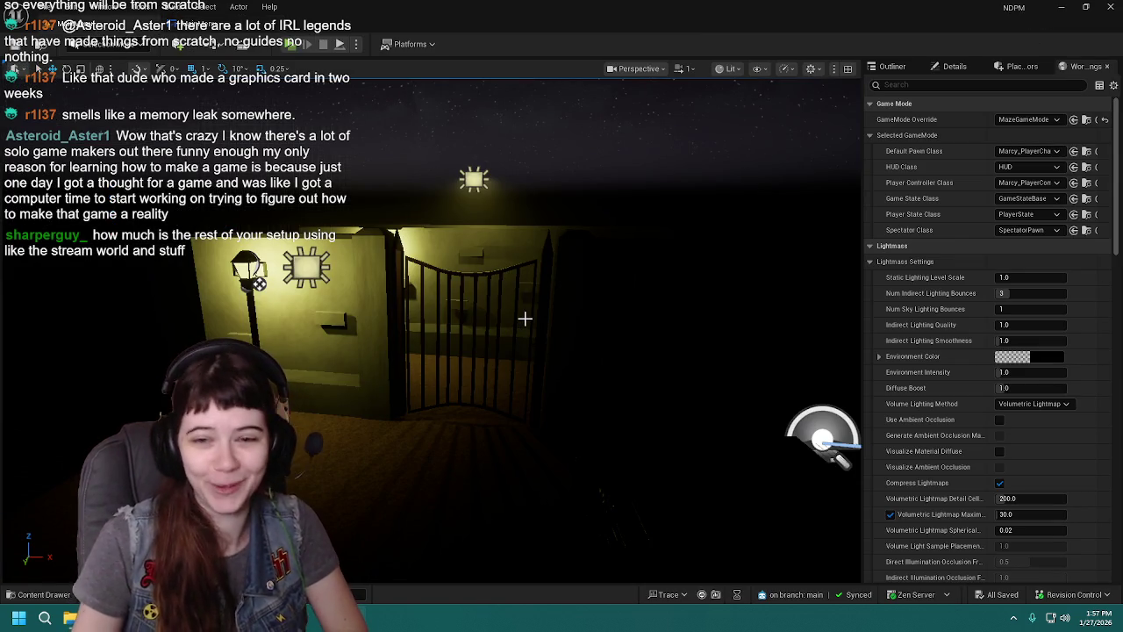
left_click(51, 597)
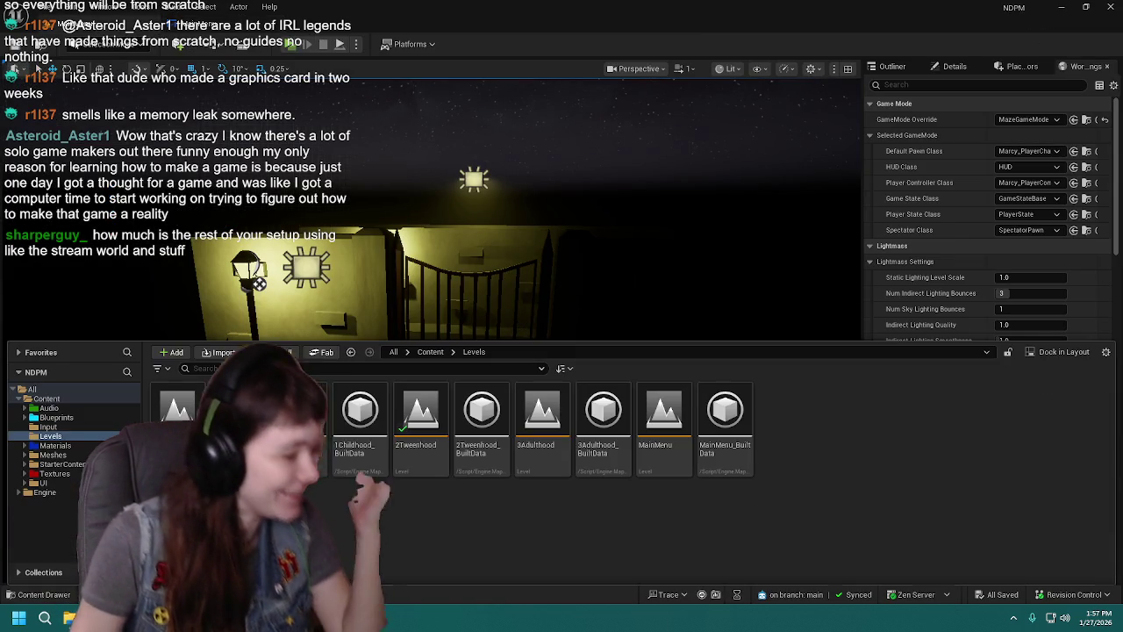
double_click(550, 460)
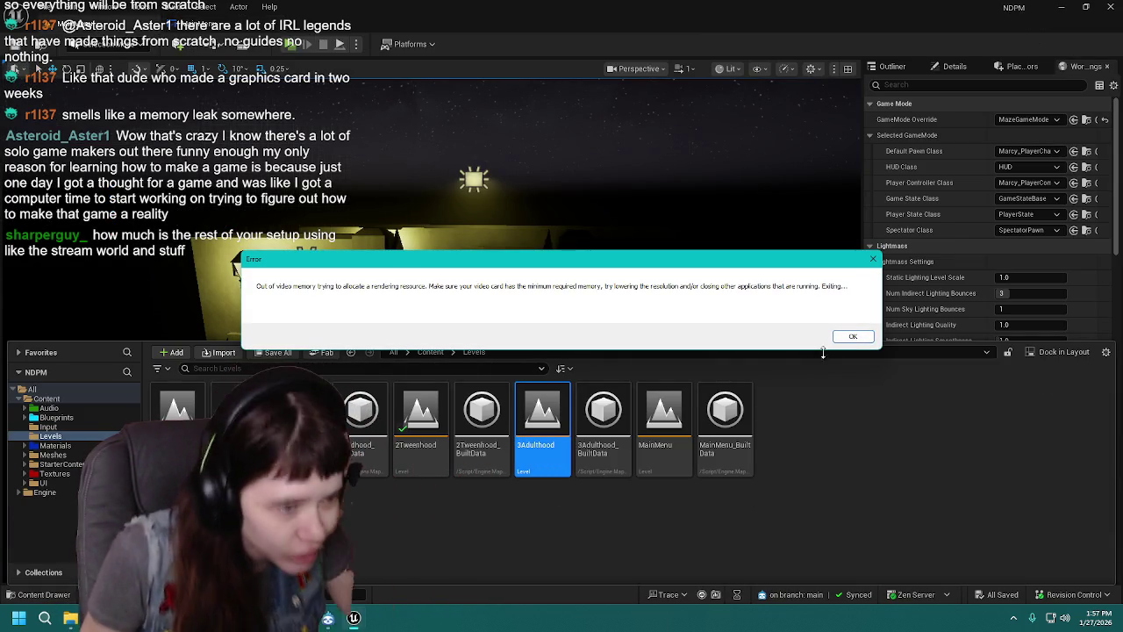
left_click(852, 337)
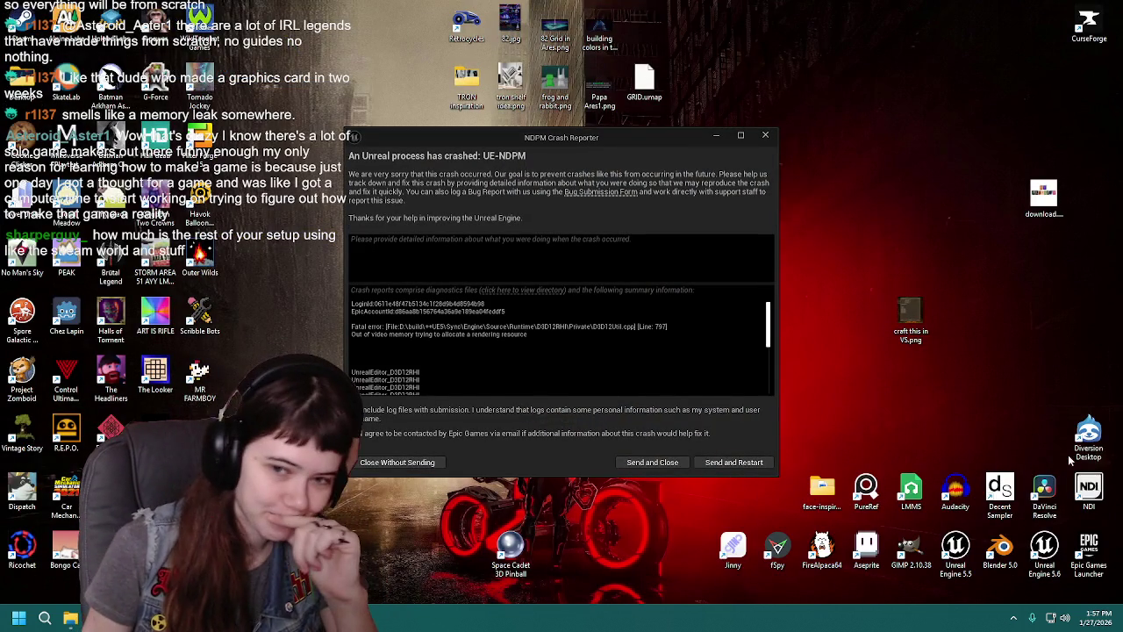
Step: Send the crash report and restart the editor
left_click(737, 462)
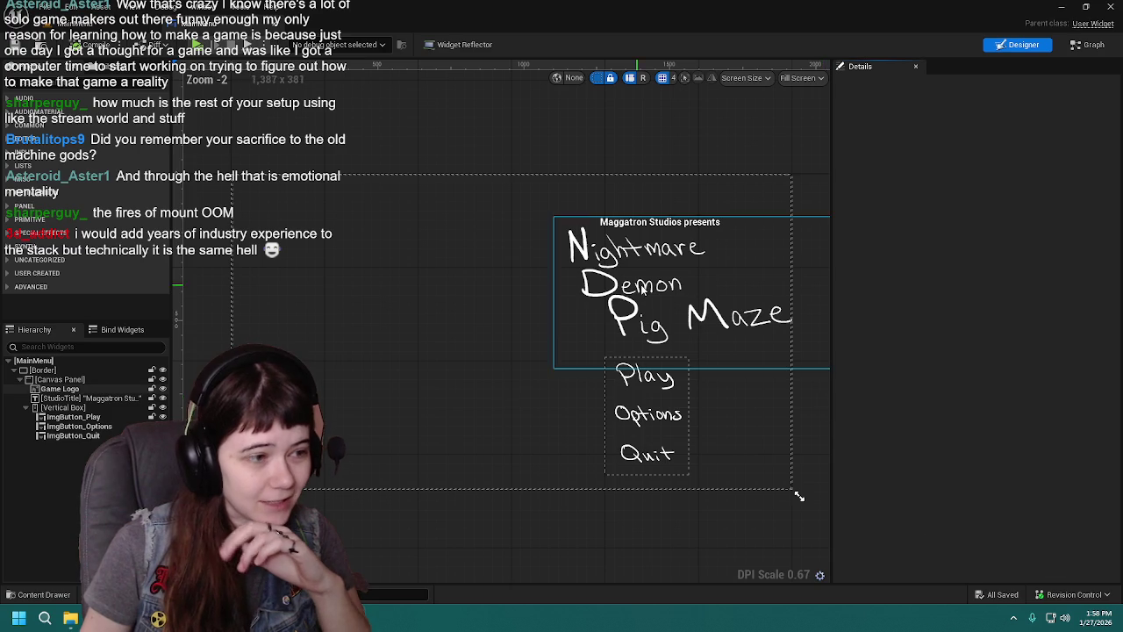
Step: Show the MainMenu event graph and pan to the easy-mode guiding-arrow logic
left_click(1087, 45)
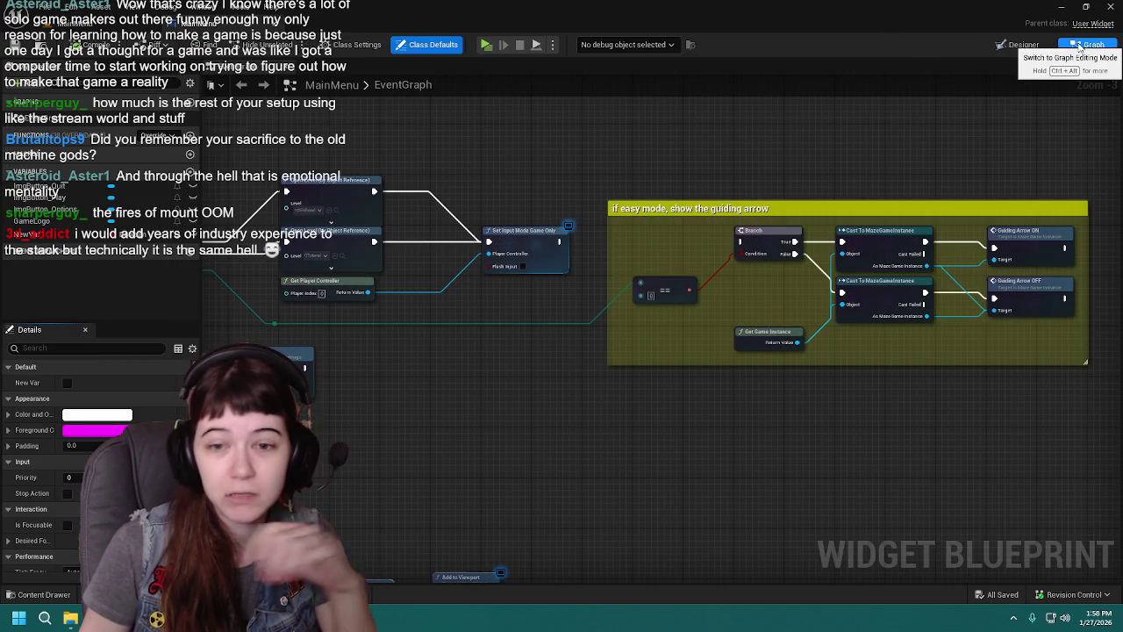
mouse_move(527, 225)
left_mouse_down()
mouse_move(519, 166)
mouse_move(549, 168)
left_mouse_up()
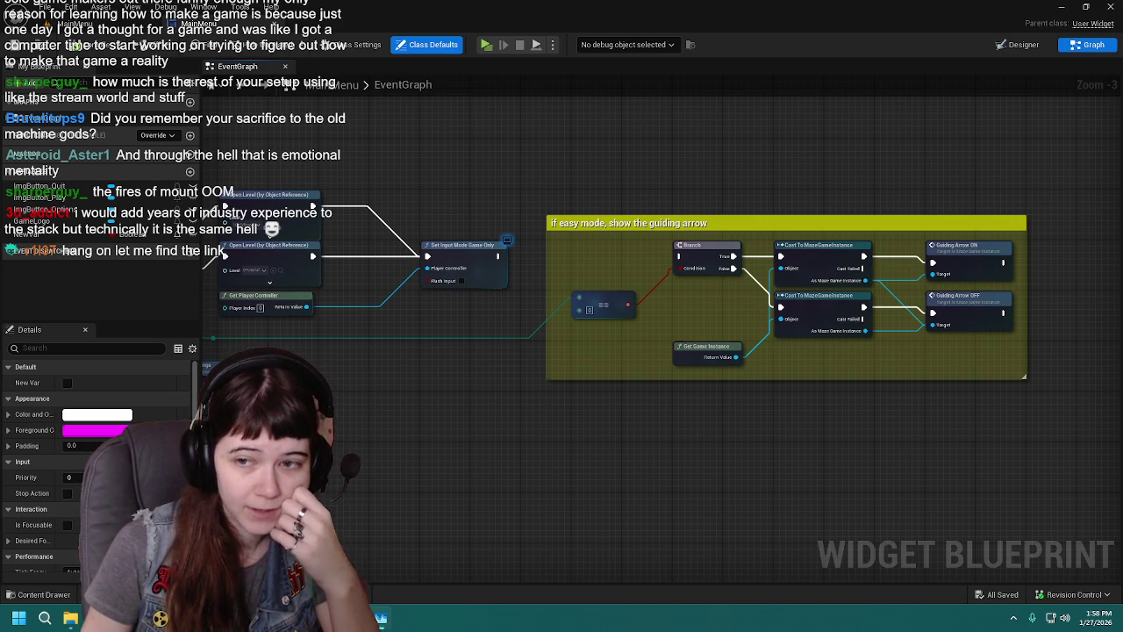
Step: Open Task Manager and enlarge it, showing UnrealEditor using about 3,629 MB
key("ctrl+shift+Escape")
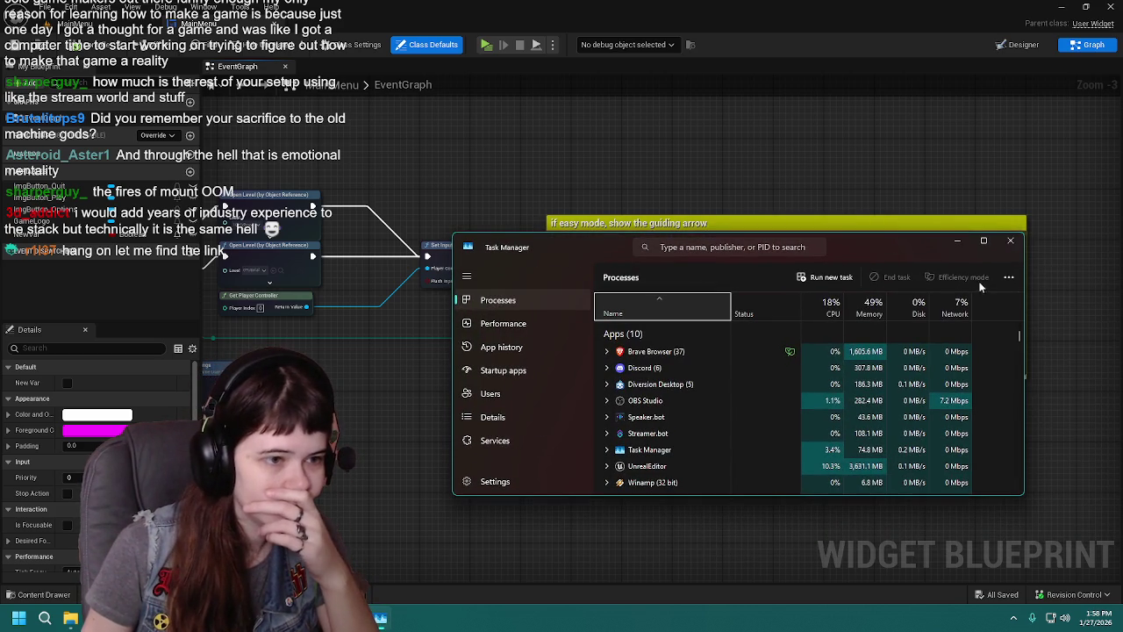
left_click_drag(928, 234, 931, 183)
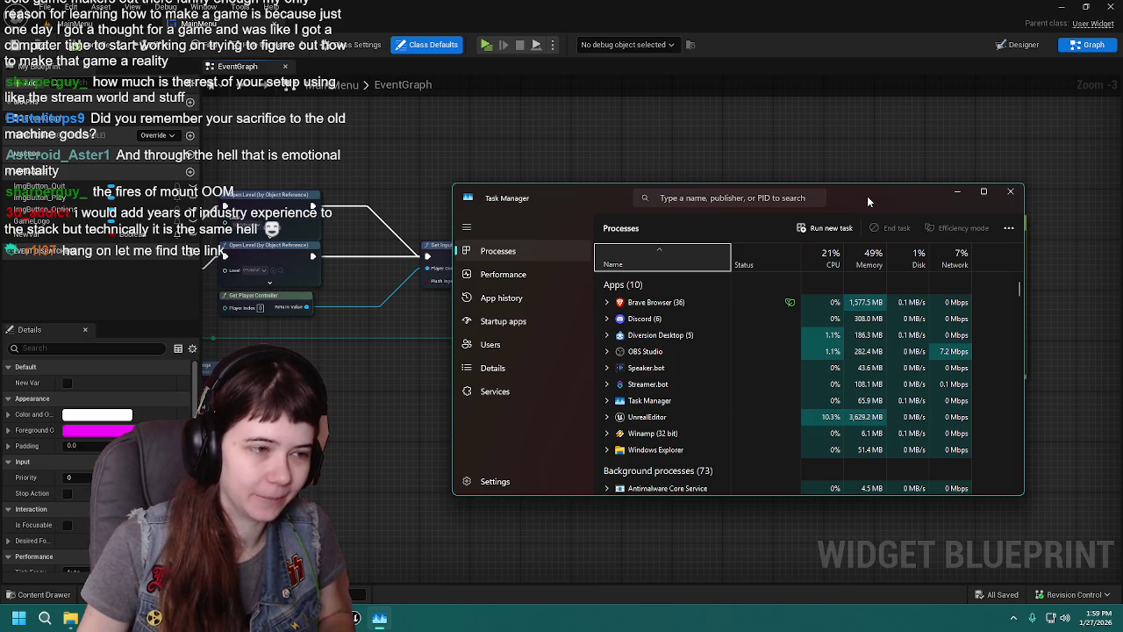
Step: Reload 3Adulthood from the Content Drawer, reproducing the video-memory error, and bring up Task Manager
left_click(57, 596)
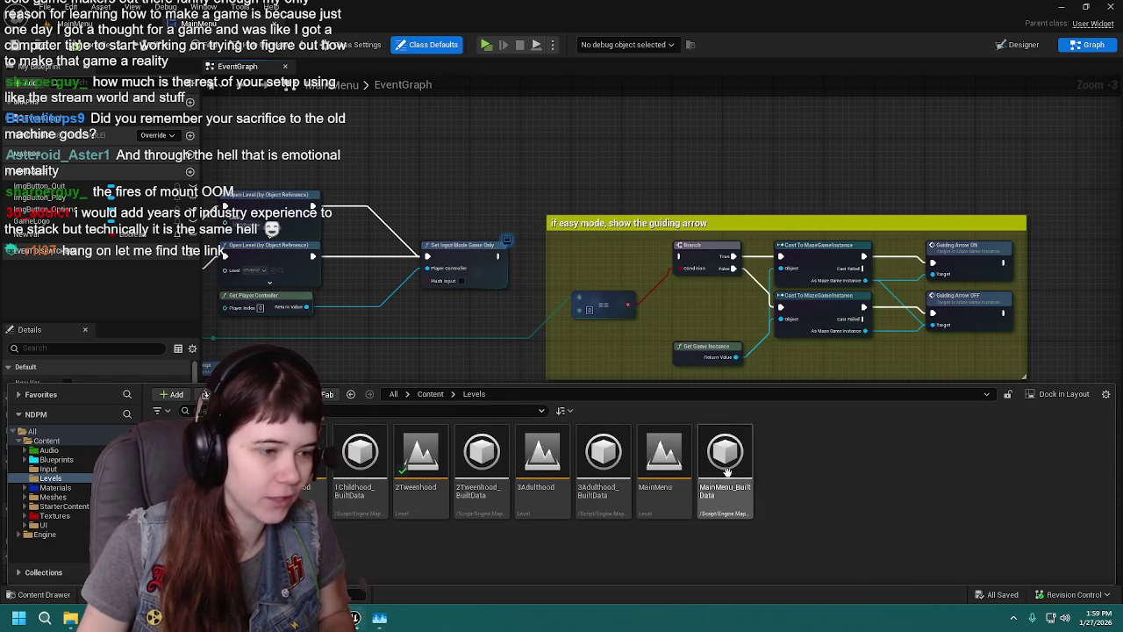
left_click(381, 618)
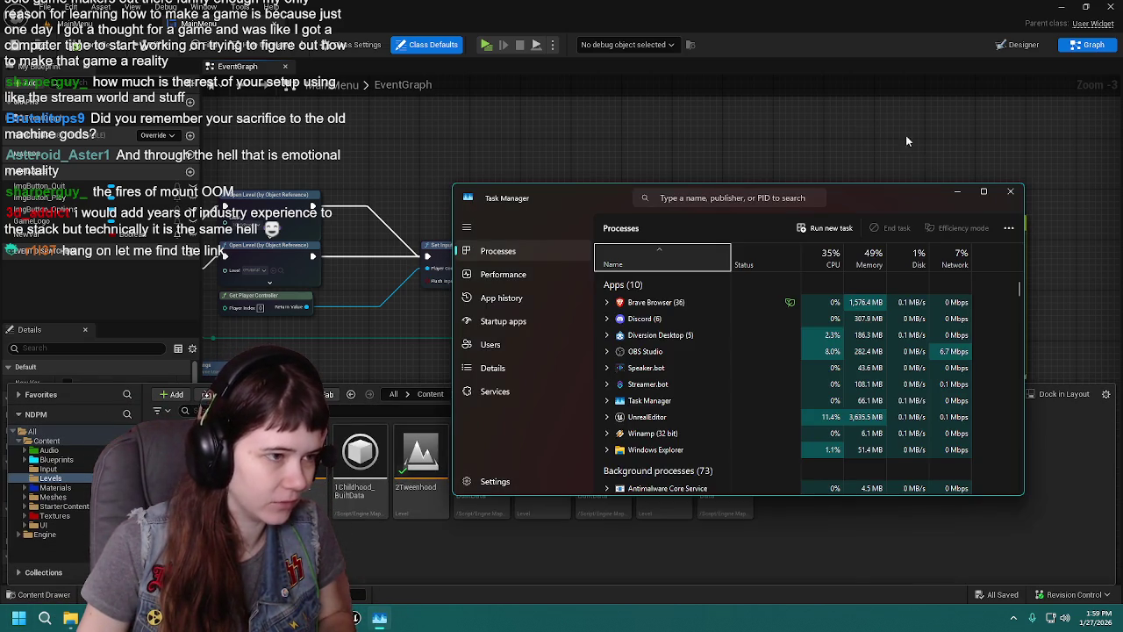
left_click(380, 618)
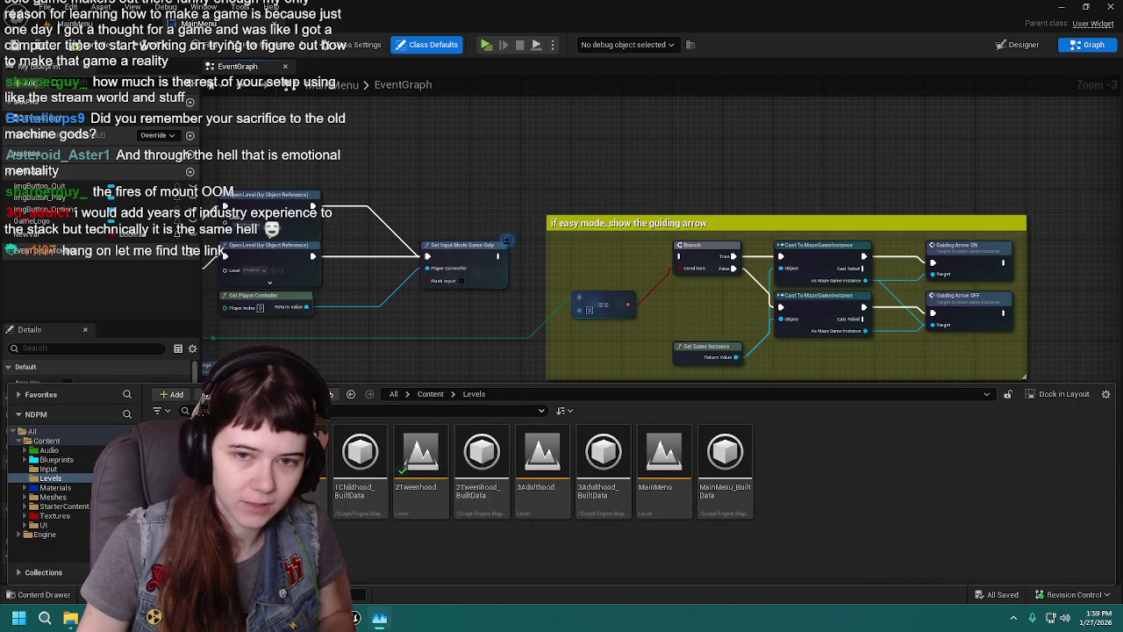
double_click(553, 478)
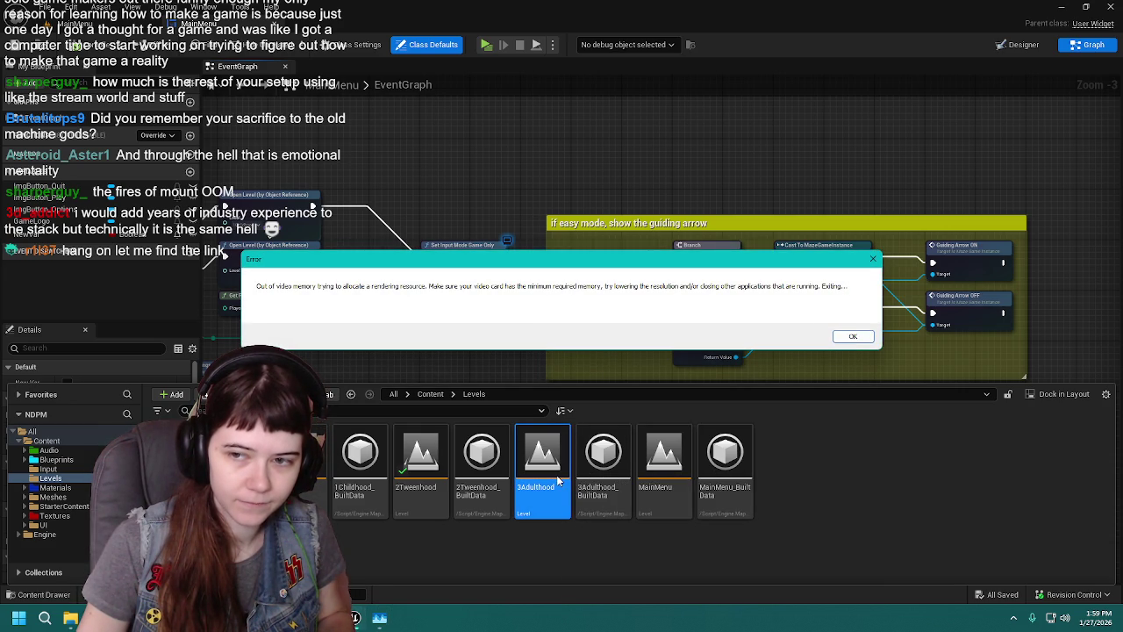
key("ctrl+shift+Escape")
Step: Compare Task Manager's memory figures against the error message, then close Task Manager and dismiss the error
mouse_move(965, 150)
left_mouse_down()
mouse_move(691, 138)
mouse_move(899, 178)
left_mouse_up()
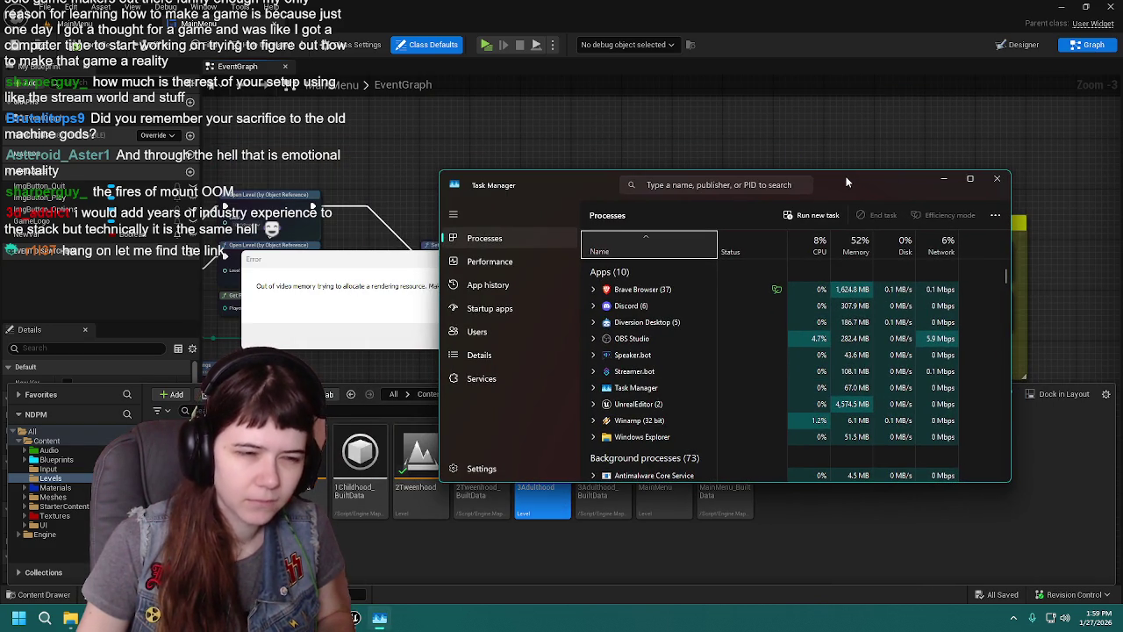
mouse_move(843, 184)
left_mouse_down()
mouse_move(1122, 187)
mouse_move(1122, 205)
mouse_move(783, 158)
mouse_move(884, 154)
left_mouse_up()
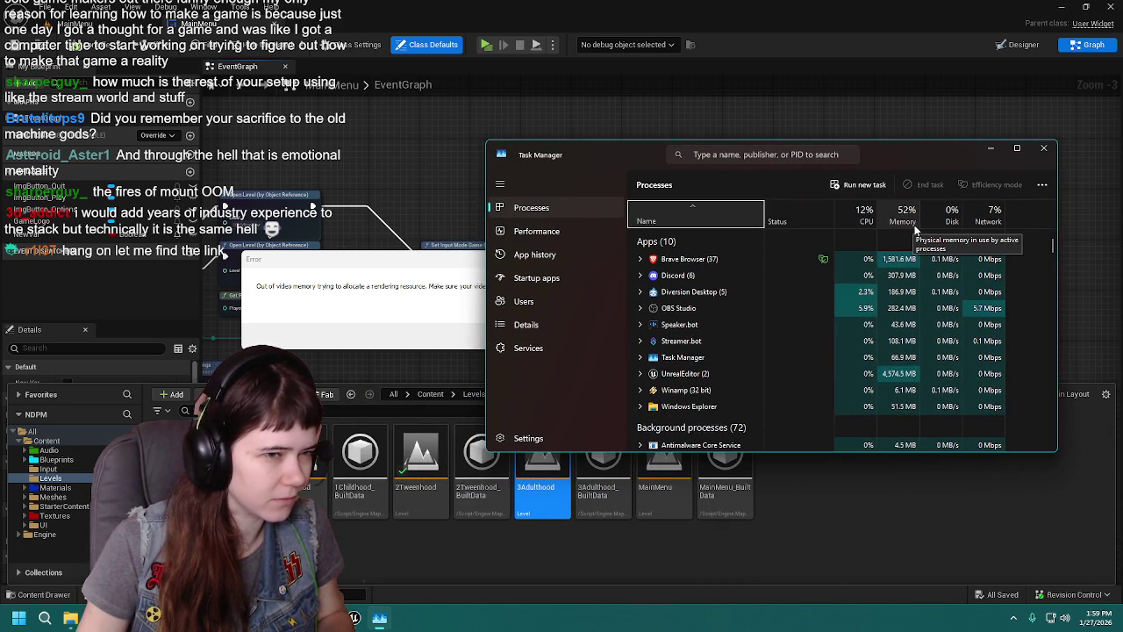
mouse_move(904, 157)
left_mouse_down()
mouse_move(1013, 147)
mouse_move(904, 140)
left_mouse_up()
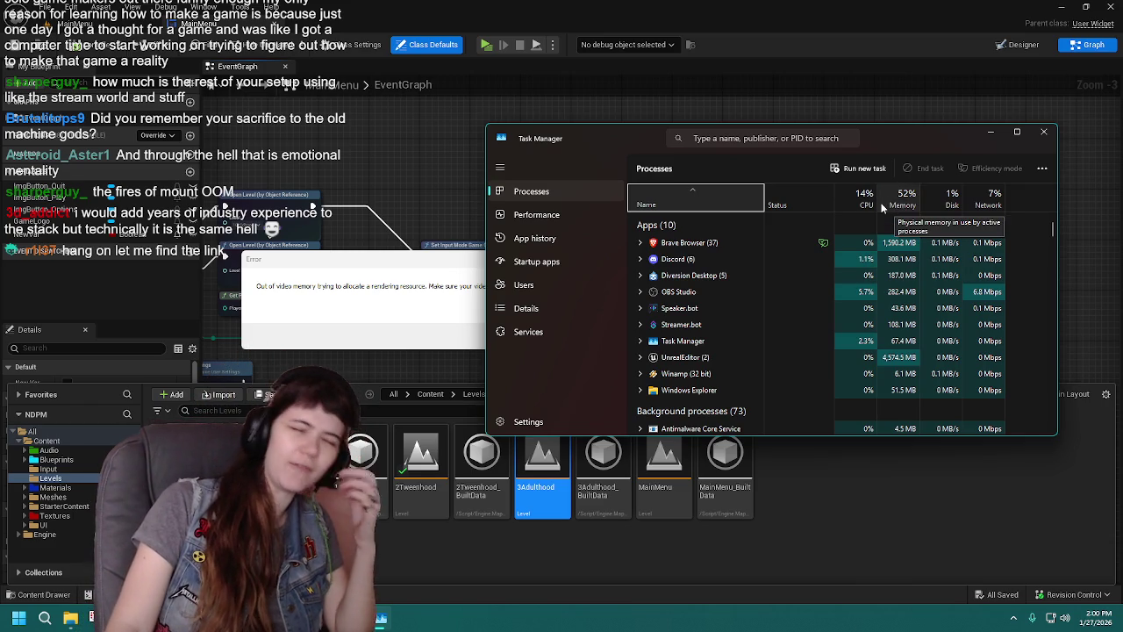
mouse_move(885, 140)
left_mouse_down()
mouse_move(849, 421)
mouse_move(834, 243)
mouse_move(913, 211)
mouse_move(922, 401)
mouse_move(826, 342)
left_mouse_up()
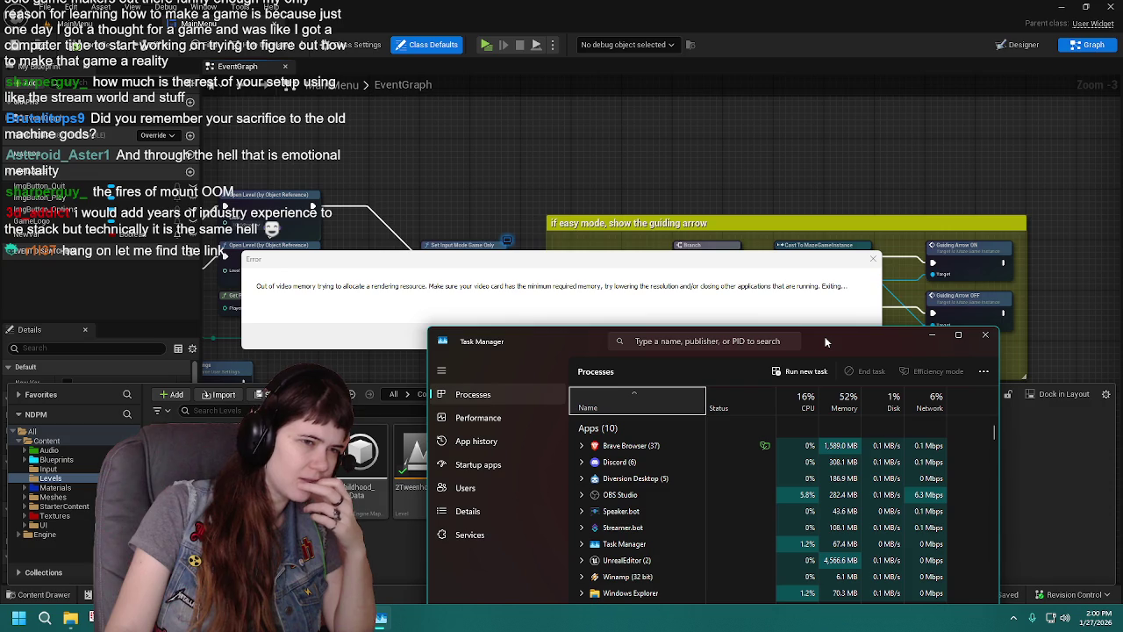
left_click_drag(826, 342, 821, 319)
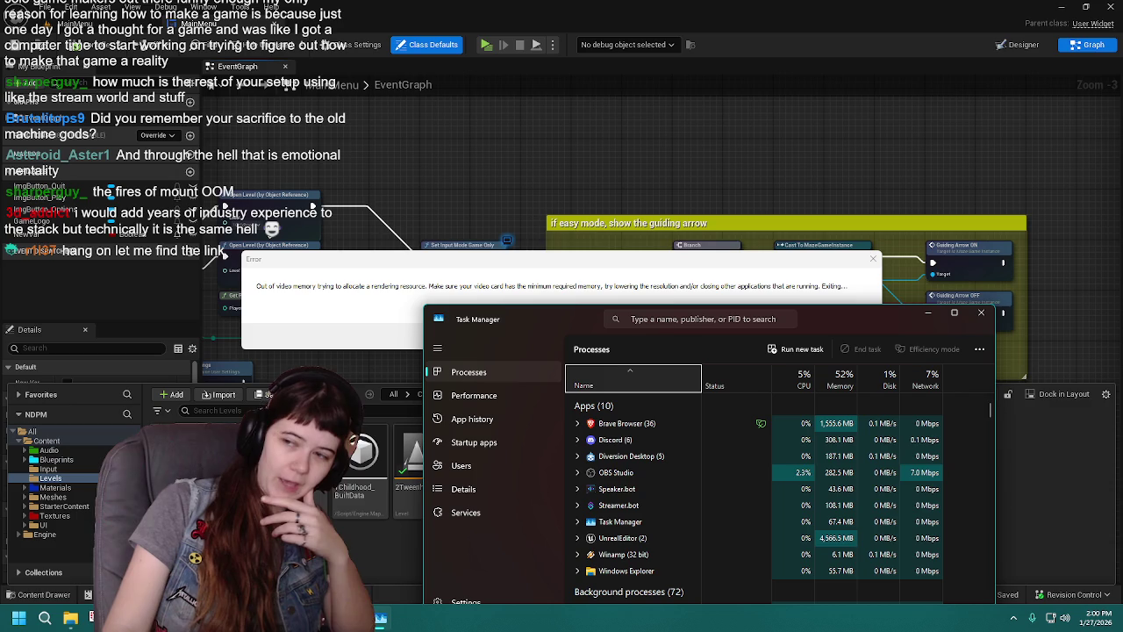
left_click_drag(855, 323, 834, 214)
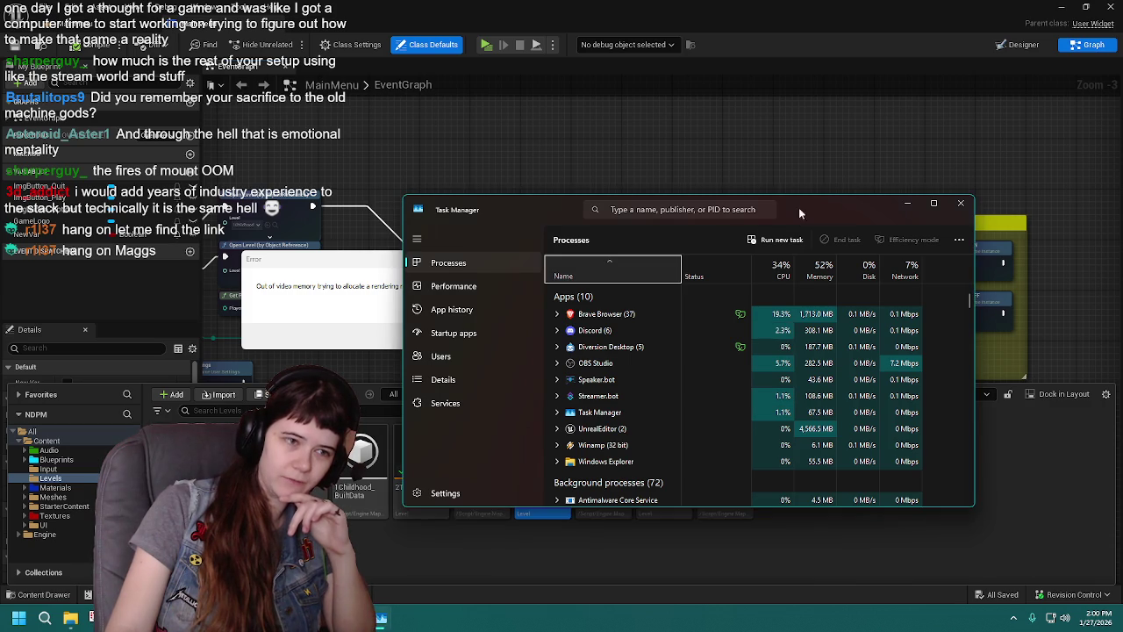
left_click_drag(842, 204, 850, 180)
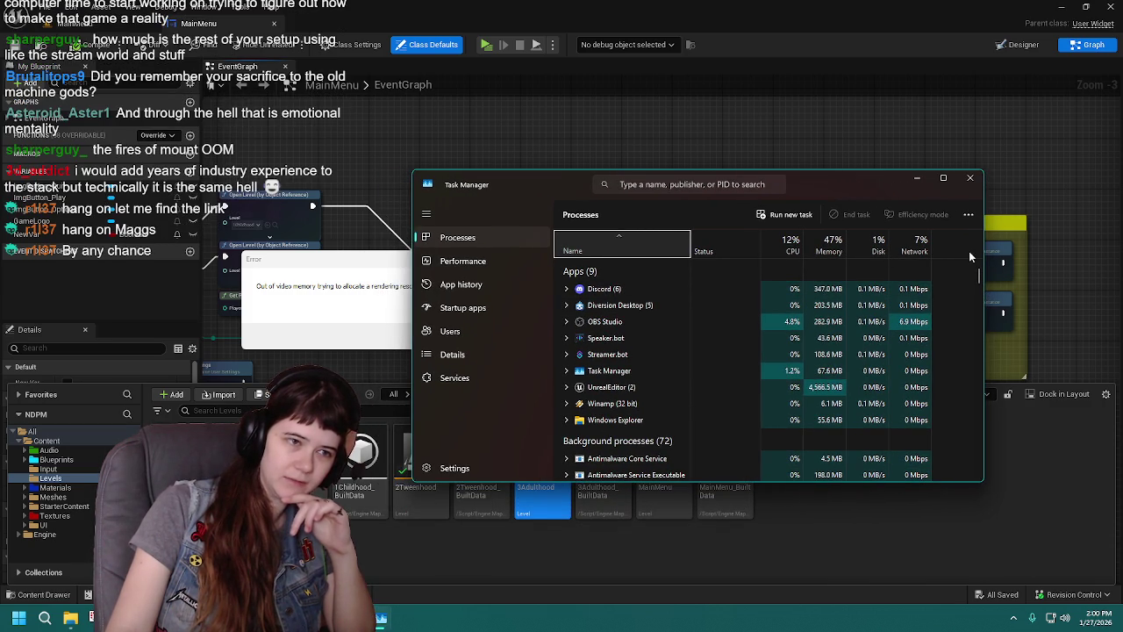
left_click(970, 179)
left_click(854, 338)
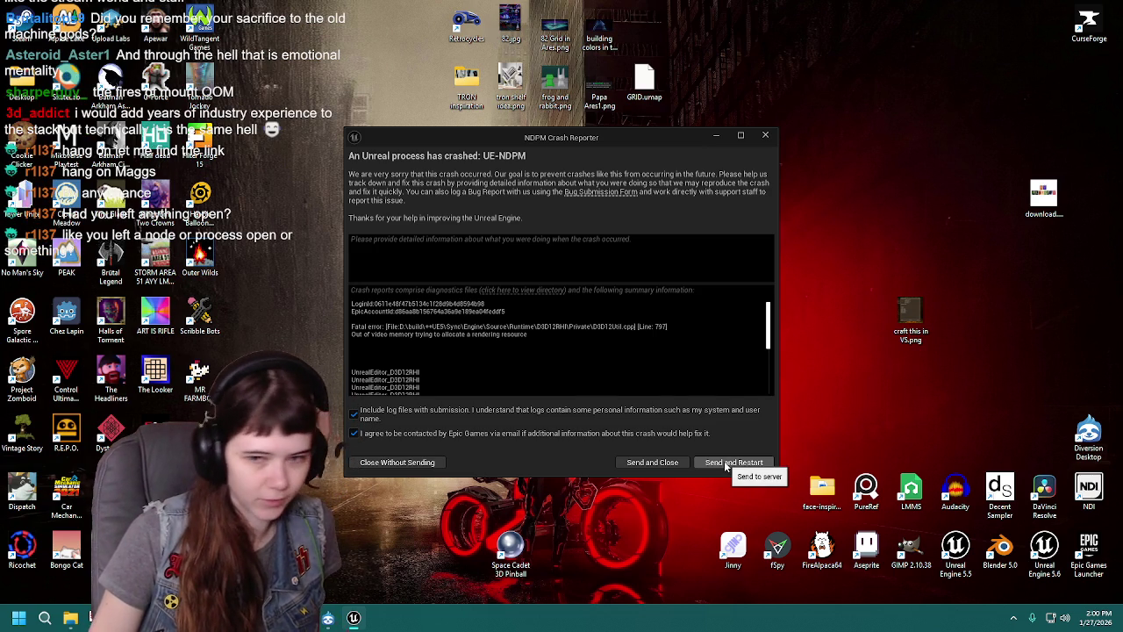
Step: Send the crash report and restart the editor
left_click(729, 463)
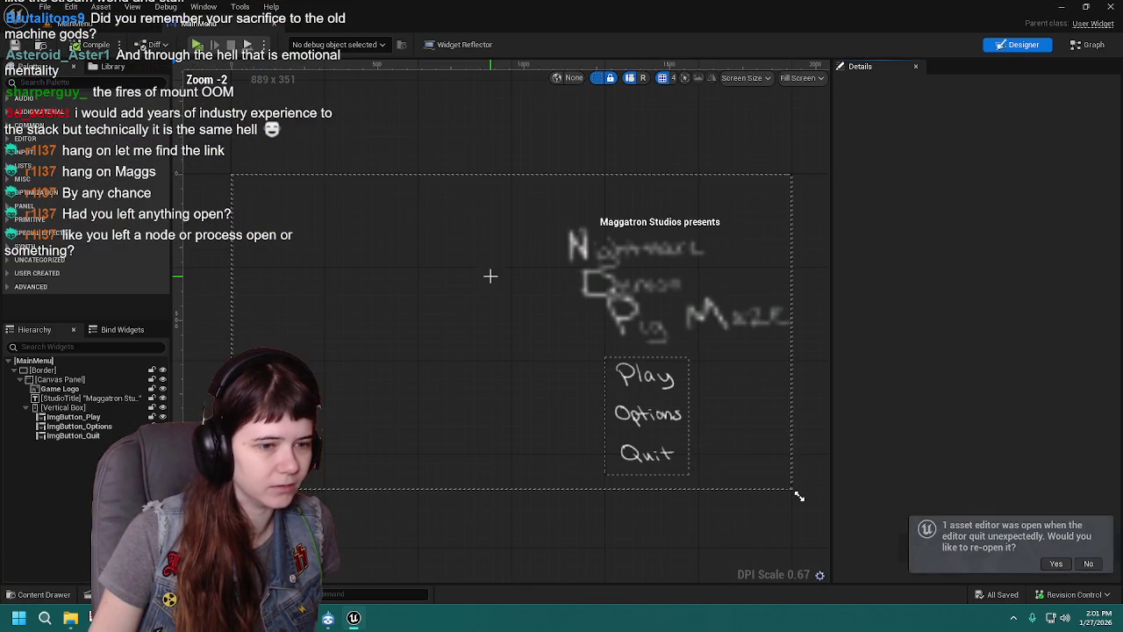
Step: Load 3Adulthood again, dismiss the out-of-video-memory error, and send the crash report to restart
left_click(9, 594)
double_click(543, 452)
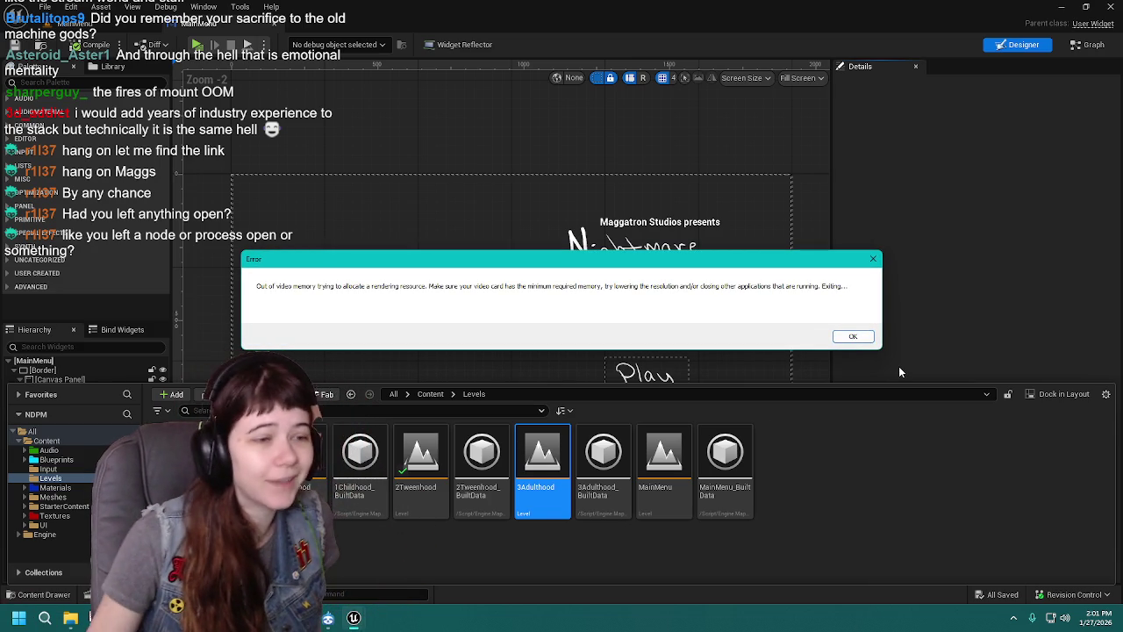
left_click(853, 336)
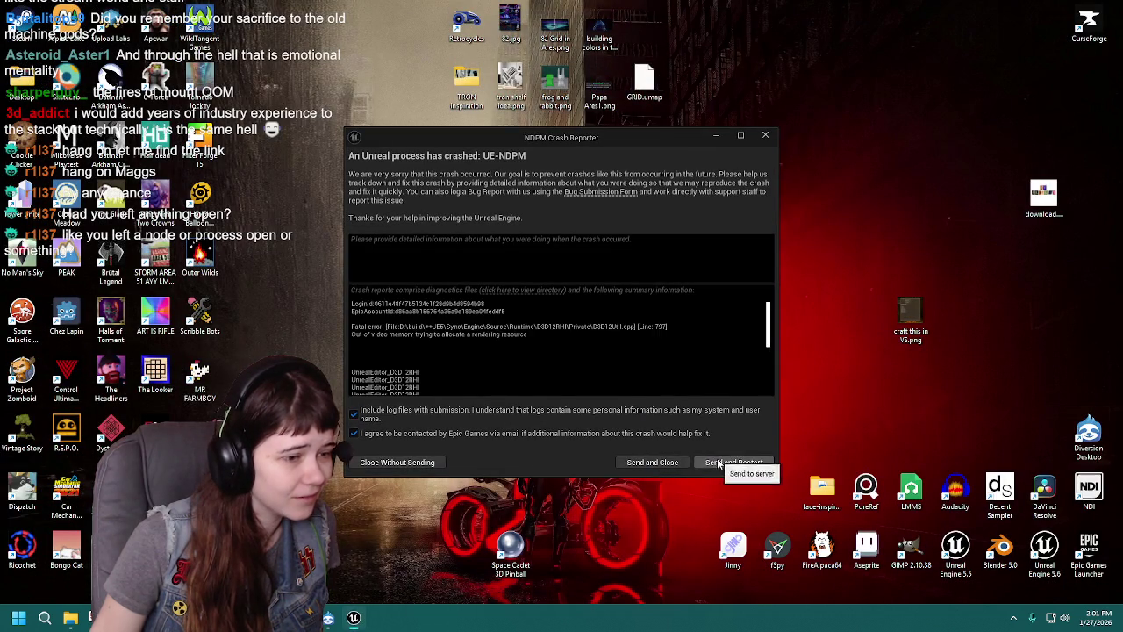
left_click(718, 463)
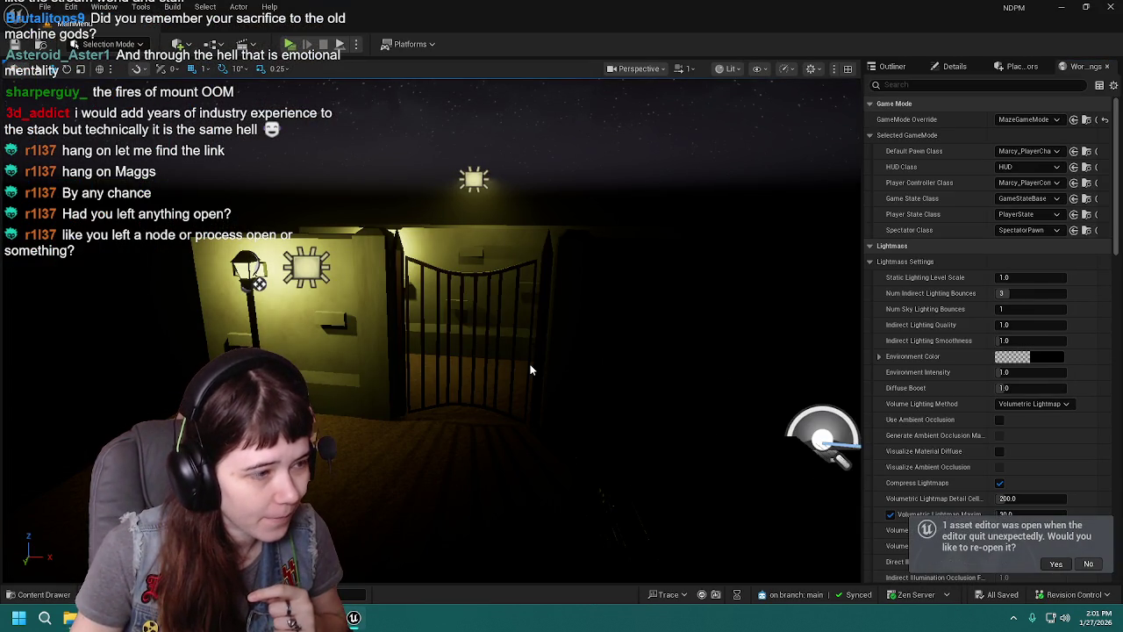
Step: Launch the game preview, set Difficulty to Easy in Options, and start a new game
left_click(1055, 563)
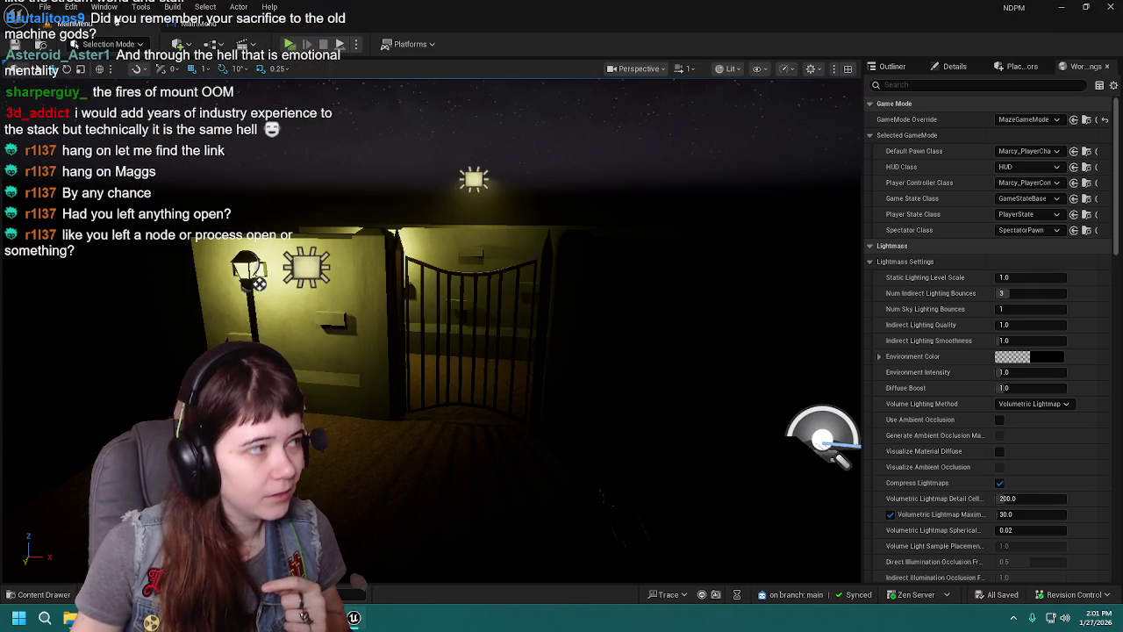
left_click(295, 47)
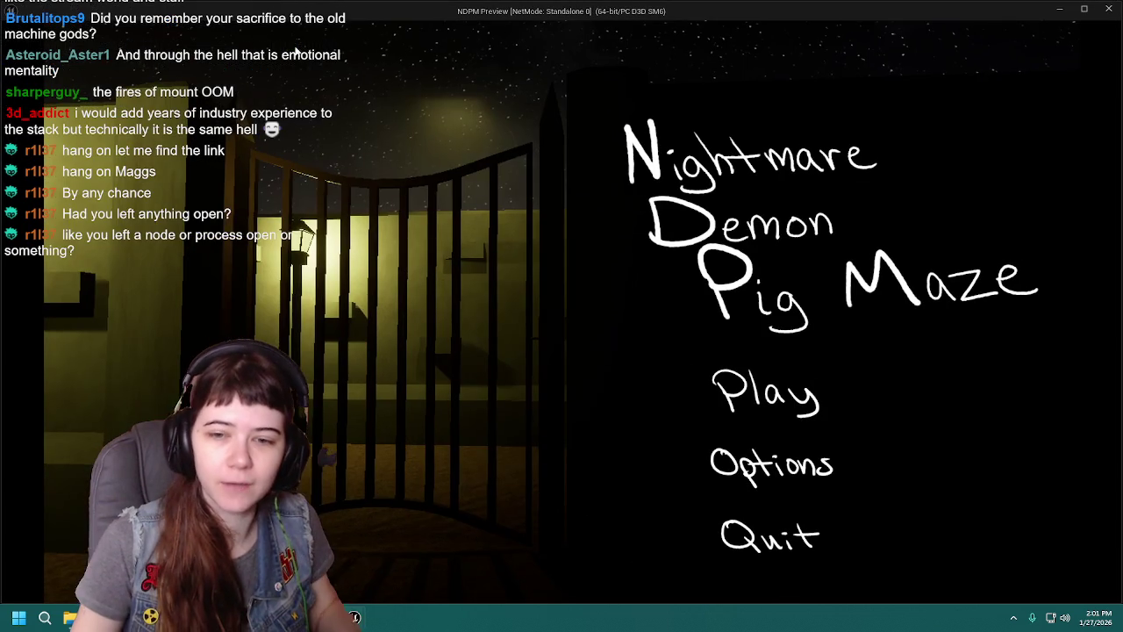
left_click(778, 462)
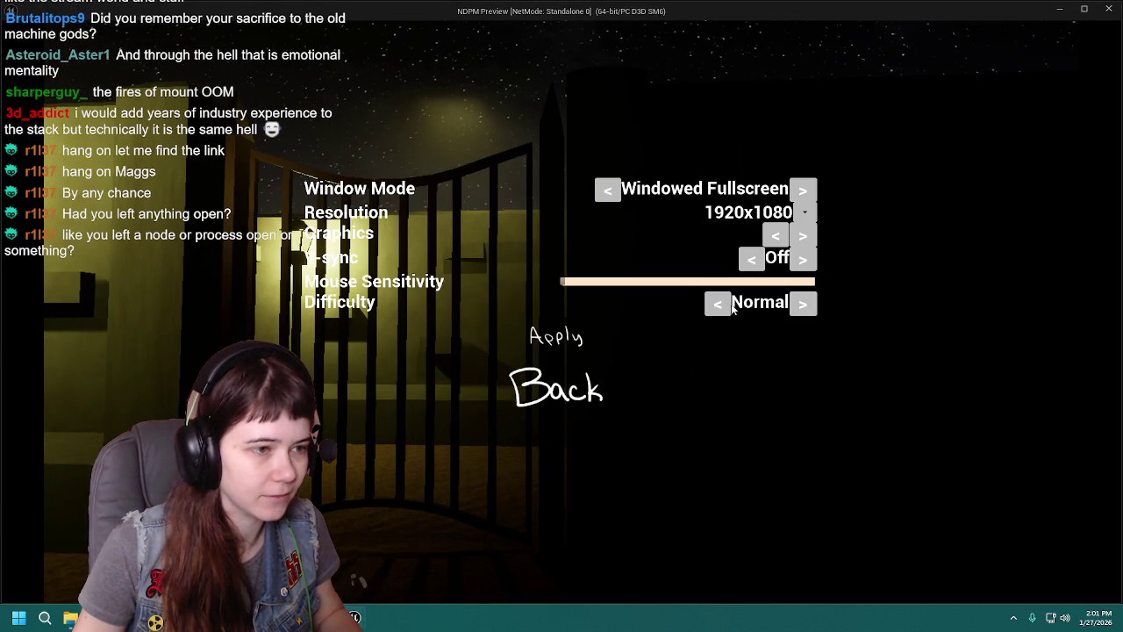
left_click(804, 305)
left_click(585, 404)
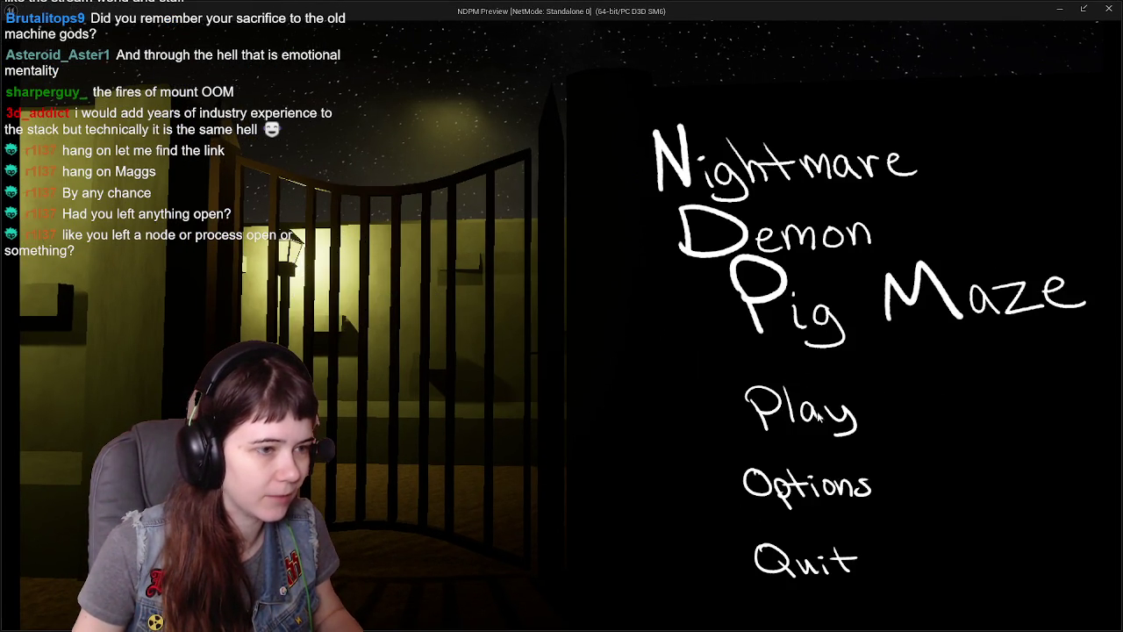
left_click(809, 423)
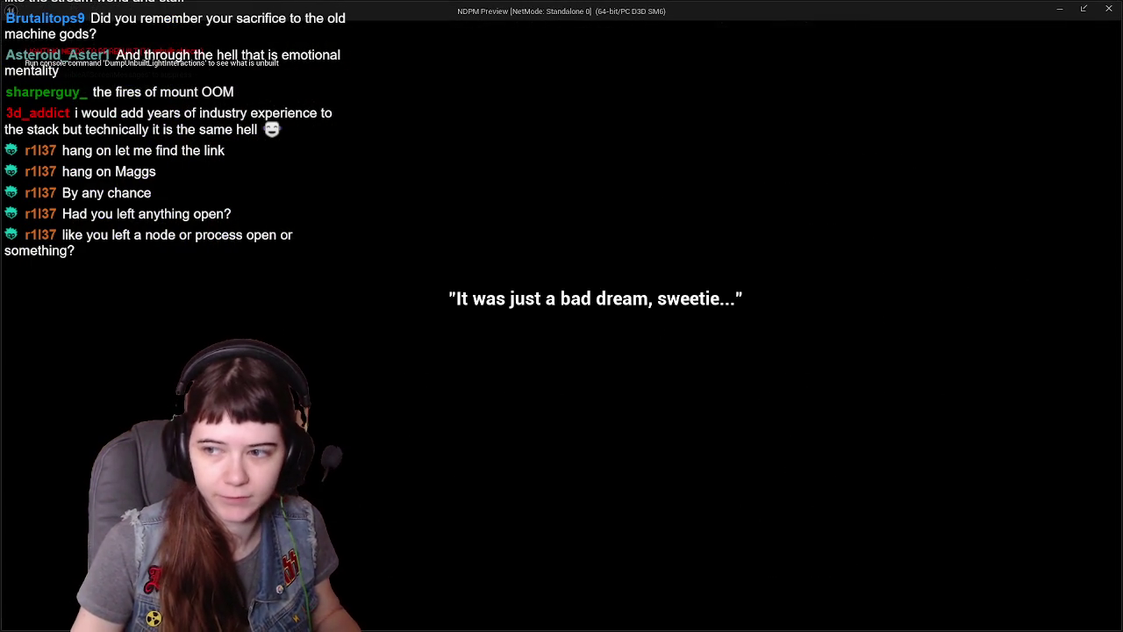
Step: Walk through the maze alleys, past the lamp post and cage, to the glowing arched doorway
key("w")
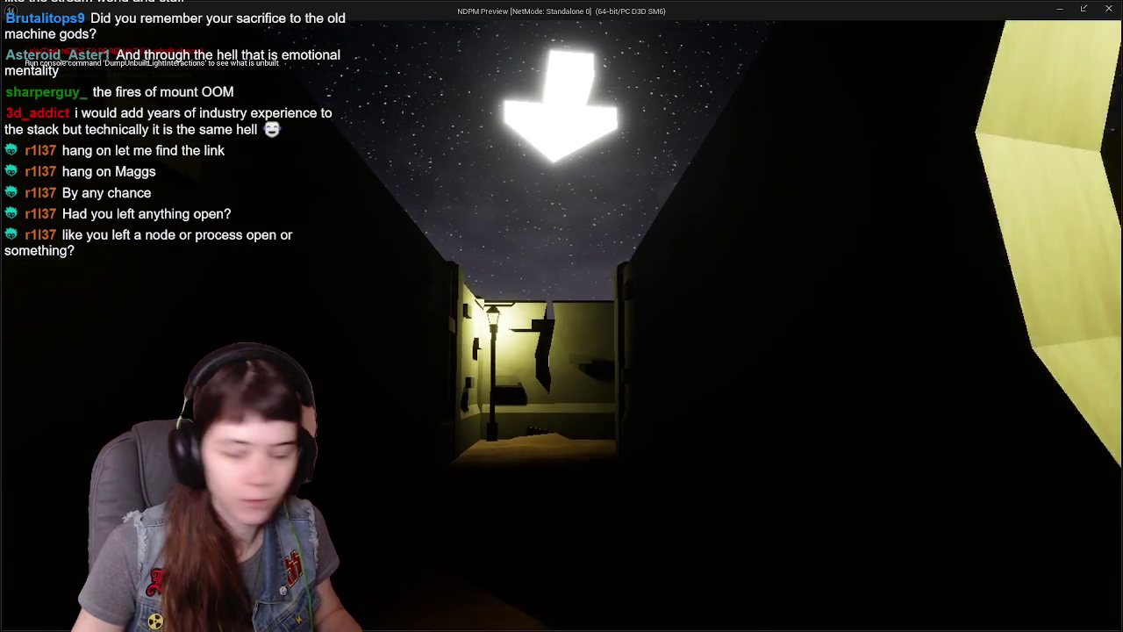
key("w")
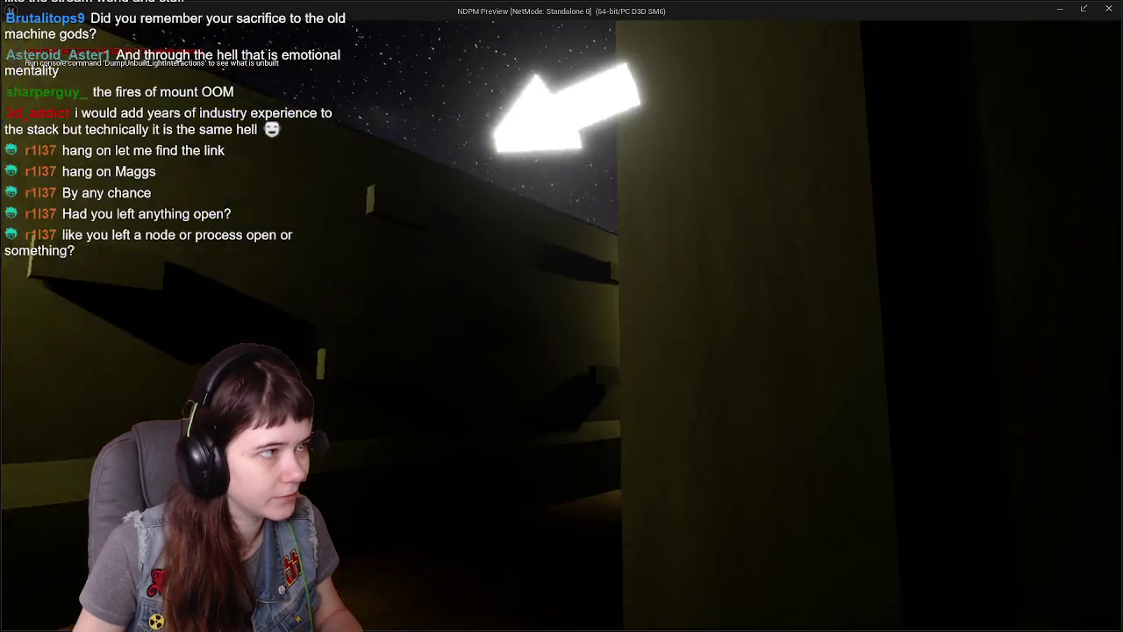
key("w")
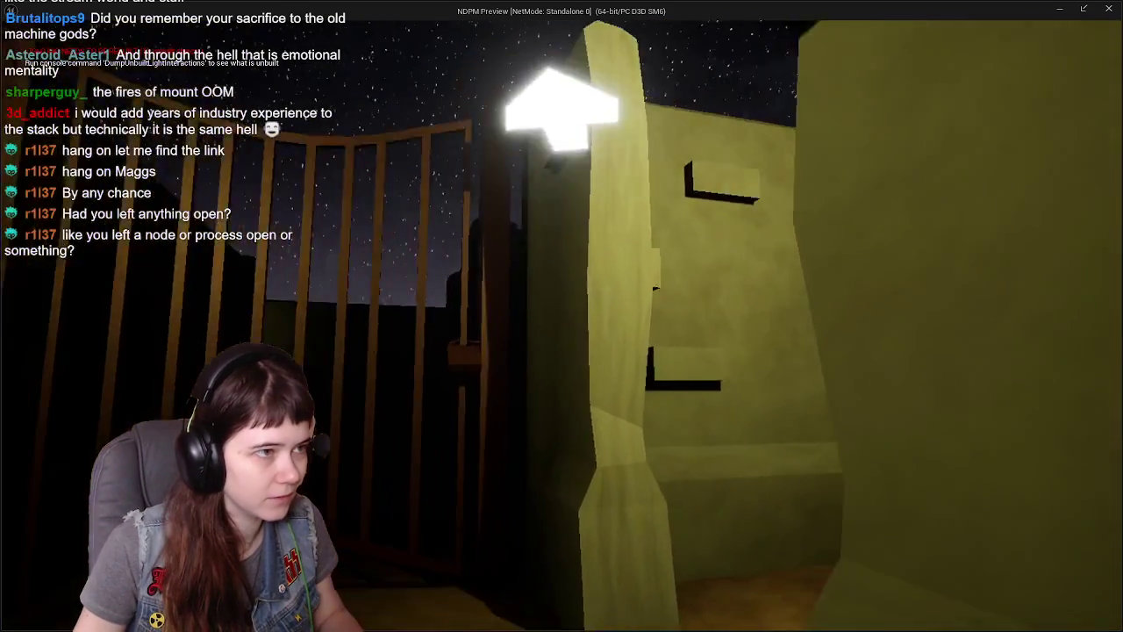
key("w")
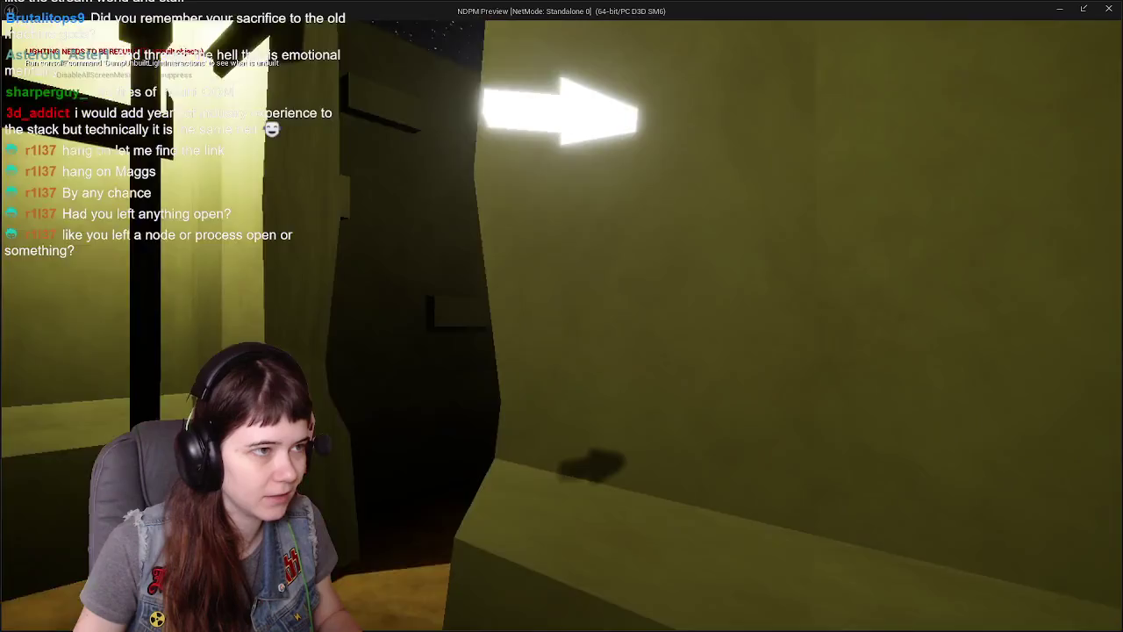
key("w")
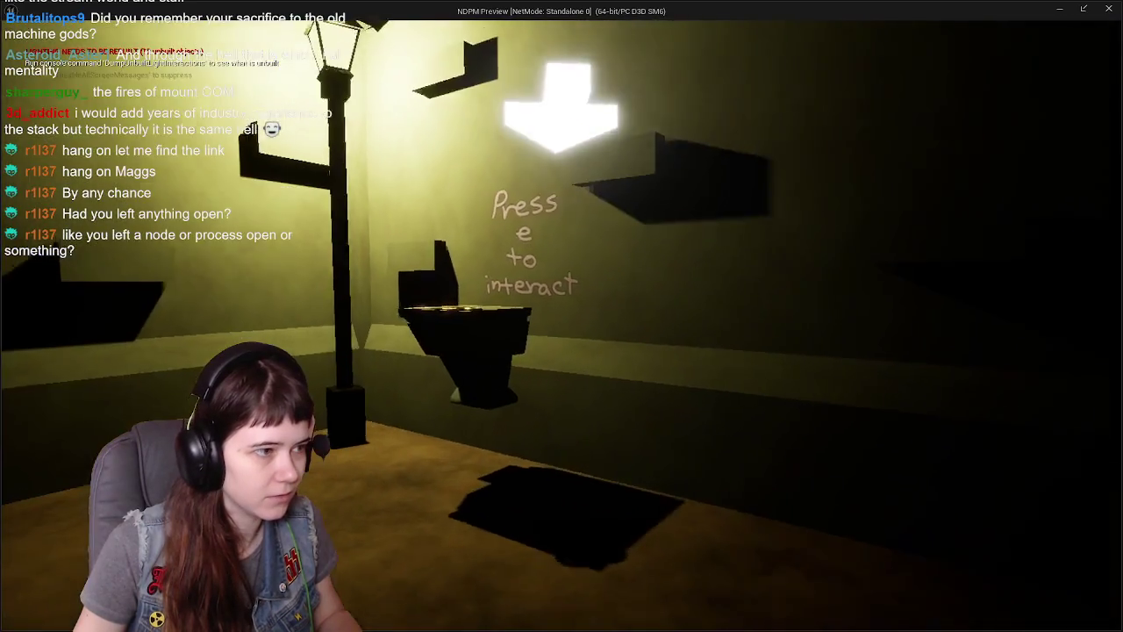
key("w")
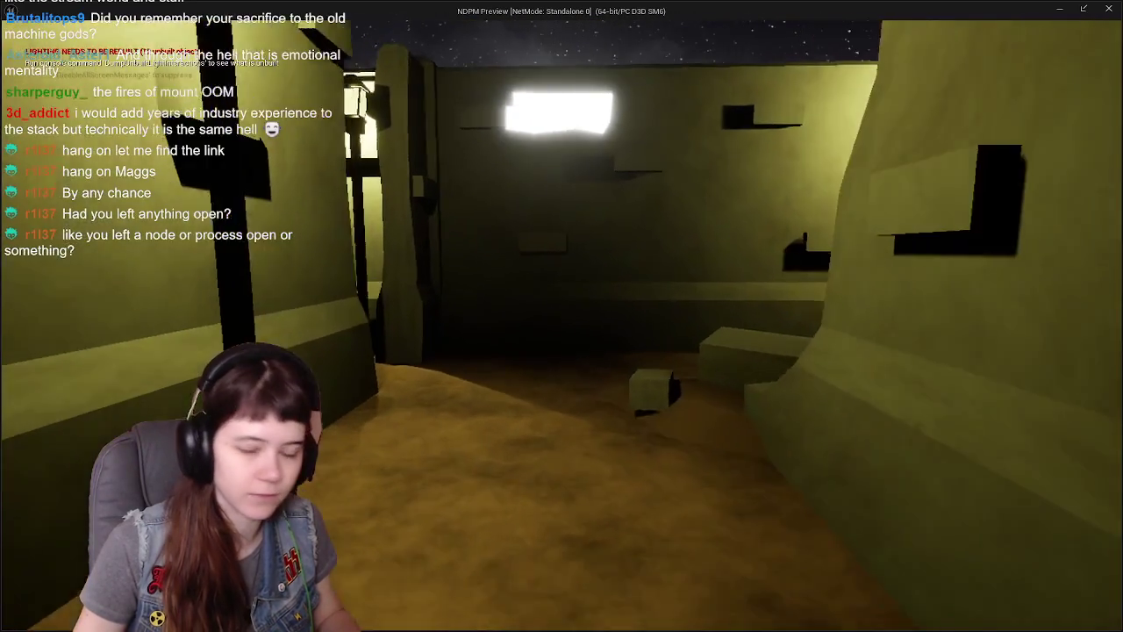
key("w")
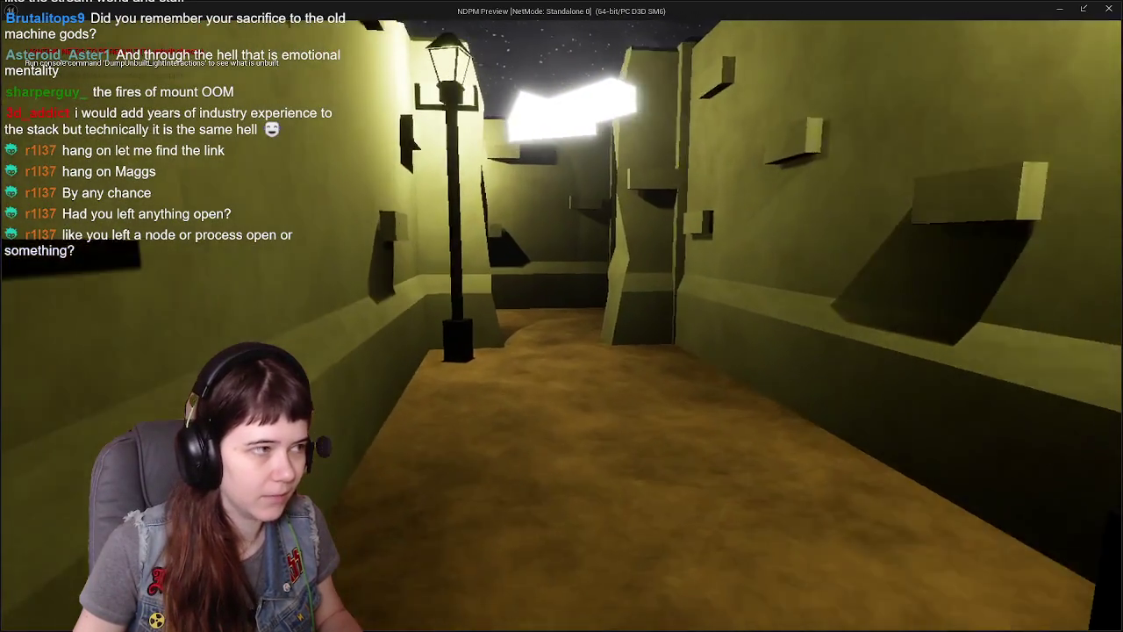
key("w")
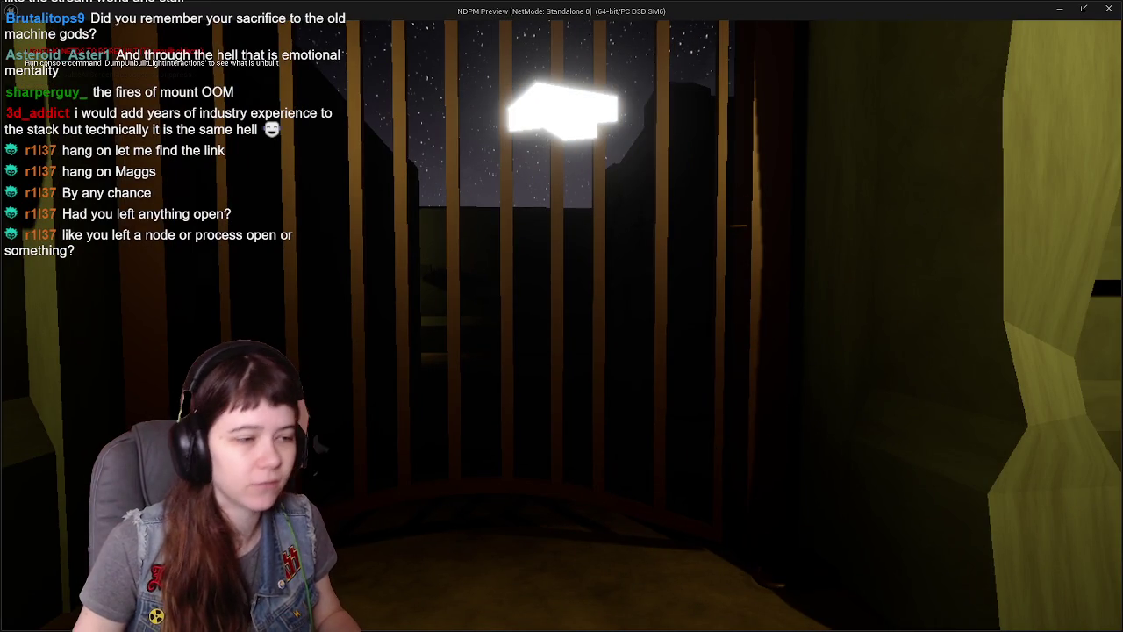
key("w")
key("w")
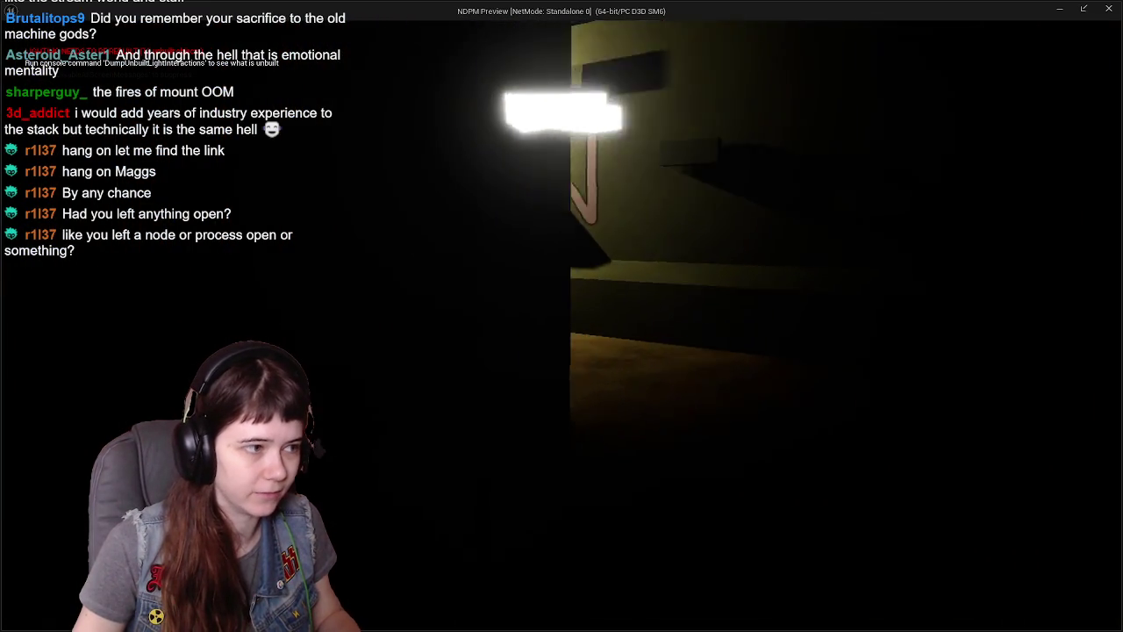
key("w")
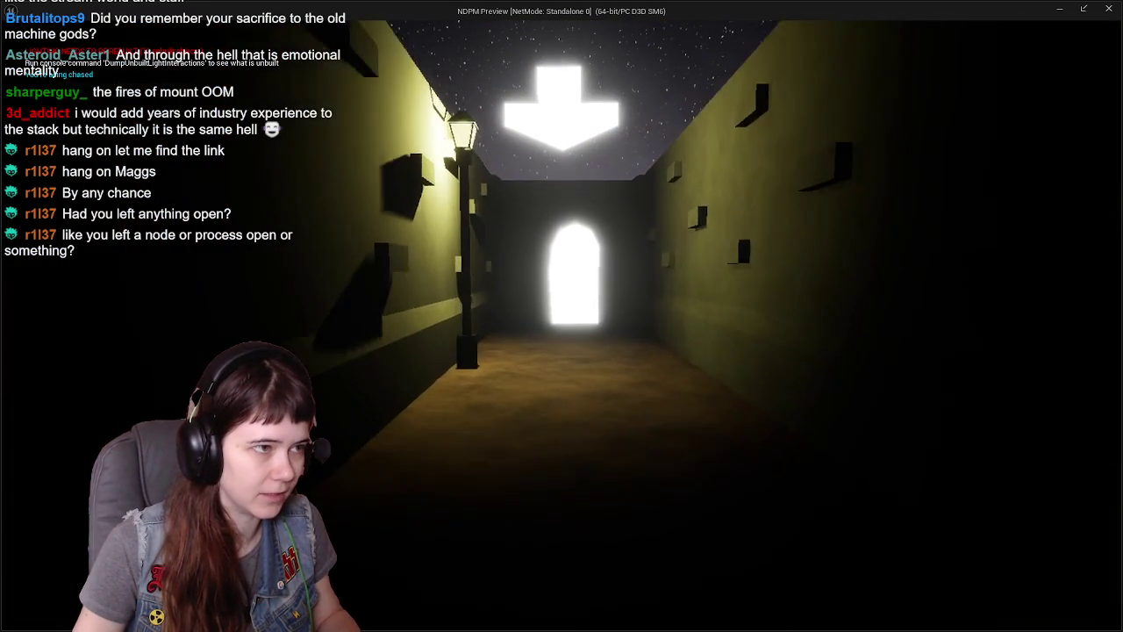
key("w")
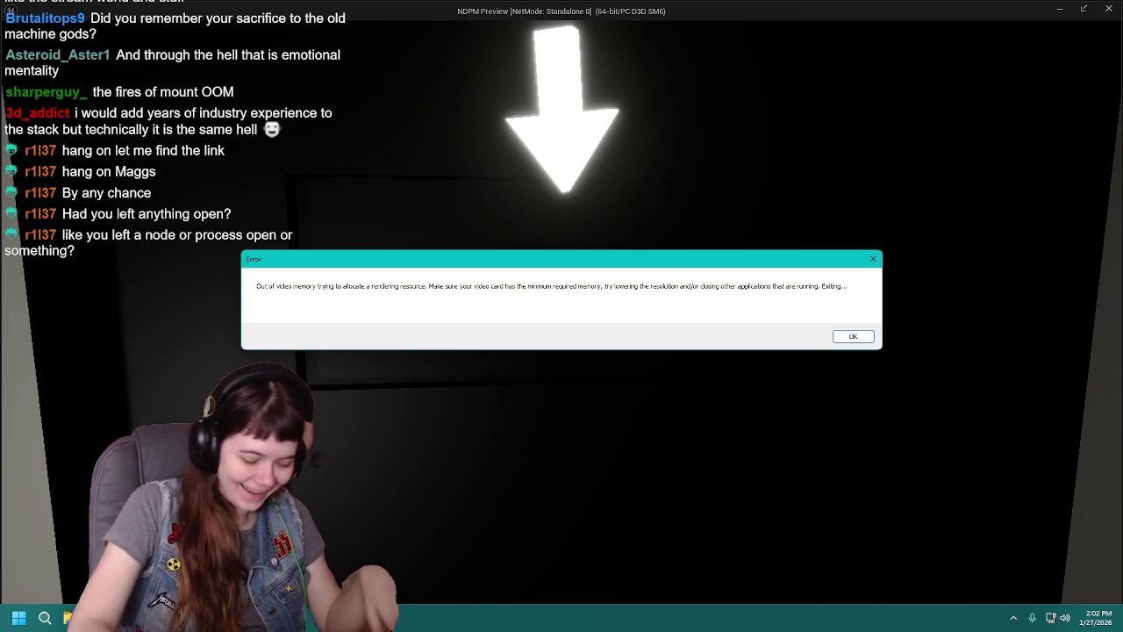
Step: Dismiss the out-of-video-memory error and send the crash report to restart the editor
key("Return")
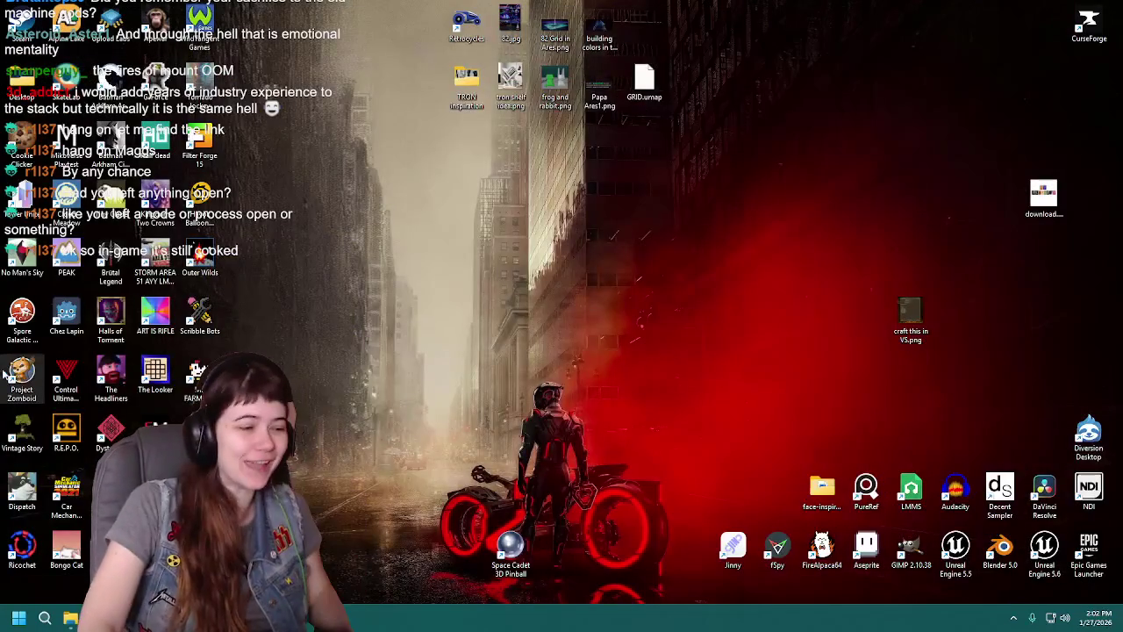
left_click(727, 464)
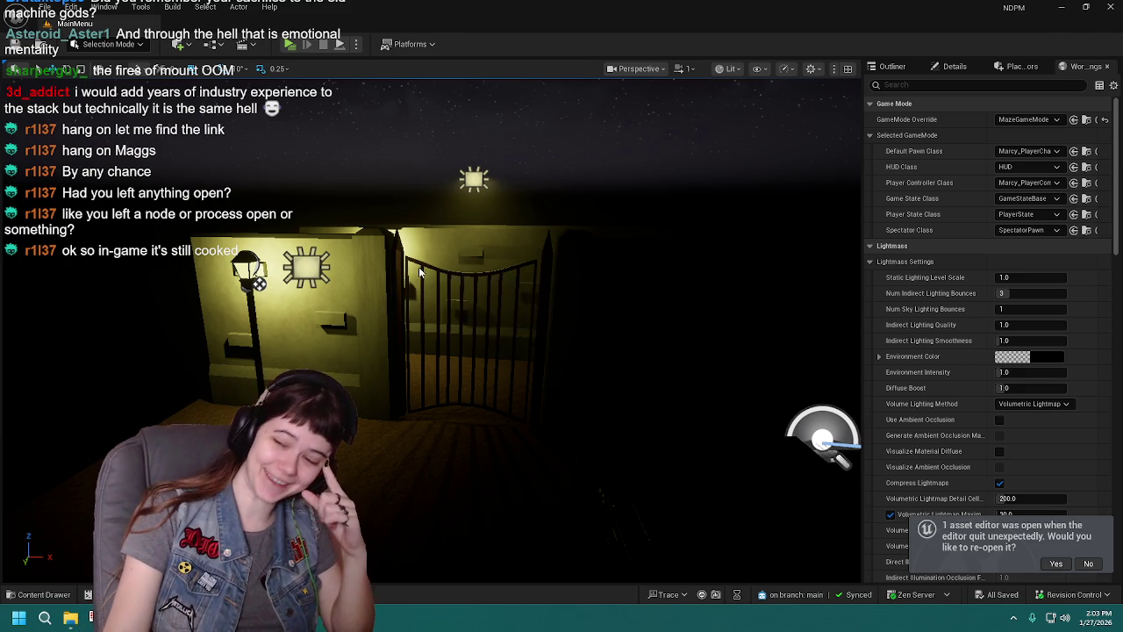
Step: Re-open the MainMenu widget and view the Quit and Play click nodes in its event graph
left_click(1055, 563)
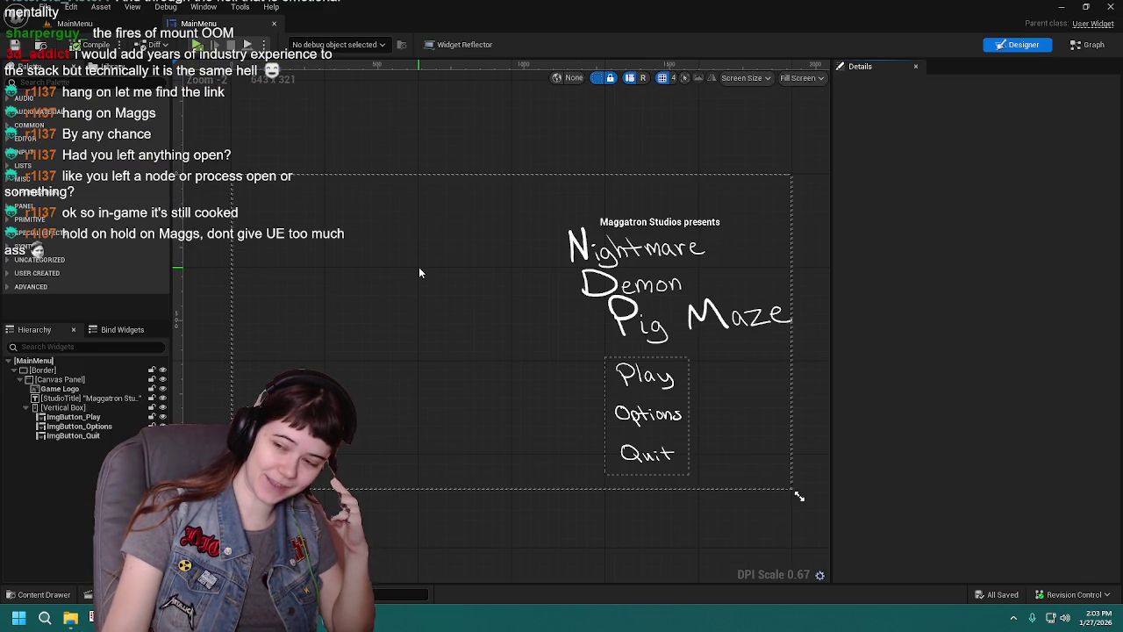
left_click(1081, 46)
mouse_move(630, 213)
left_mouse_down()
mouse_move(436, 187)
mouse_move(790, 176)
mouse_move(898, 211)
left_mouse_up()
scroll(721, 172, "down", 2)
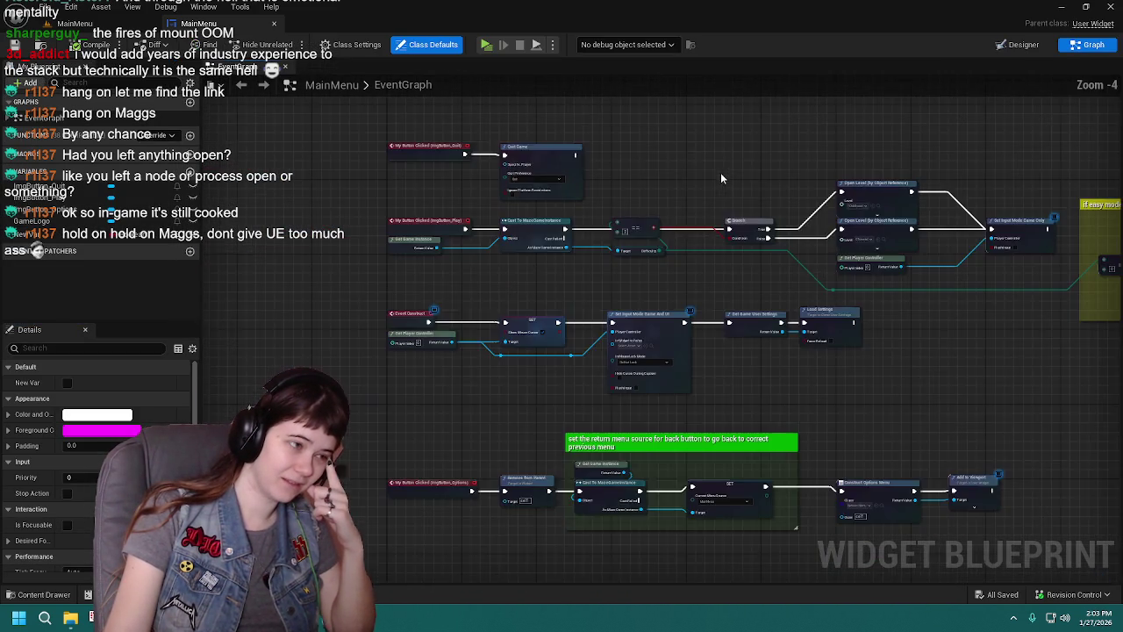
scroll(737, 237, "up", 2)
left_click_drag(742, 256, 737, 293)
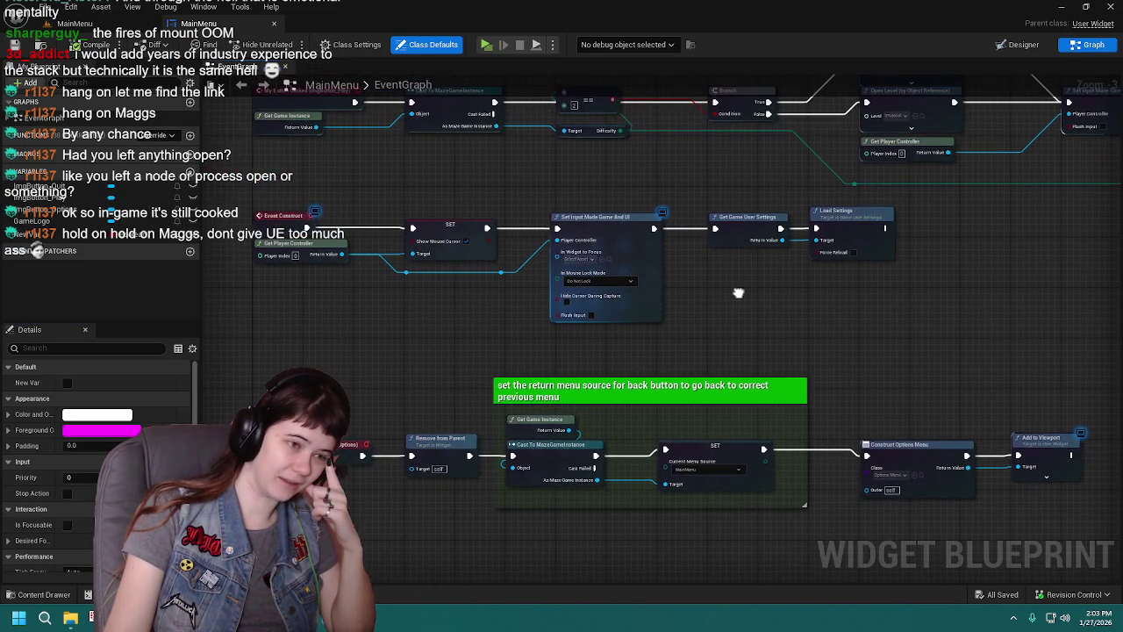
left_click_drag(843, 339, 696, 209)
Step: Pan the event graph to the Construct nodes, then return to the maze level editor
scroll(696, 208, "down", 2)
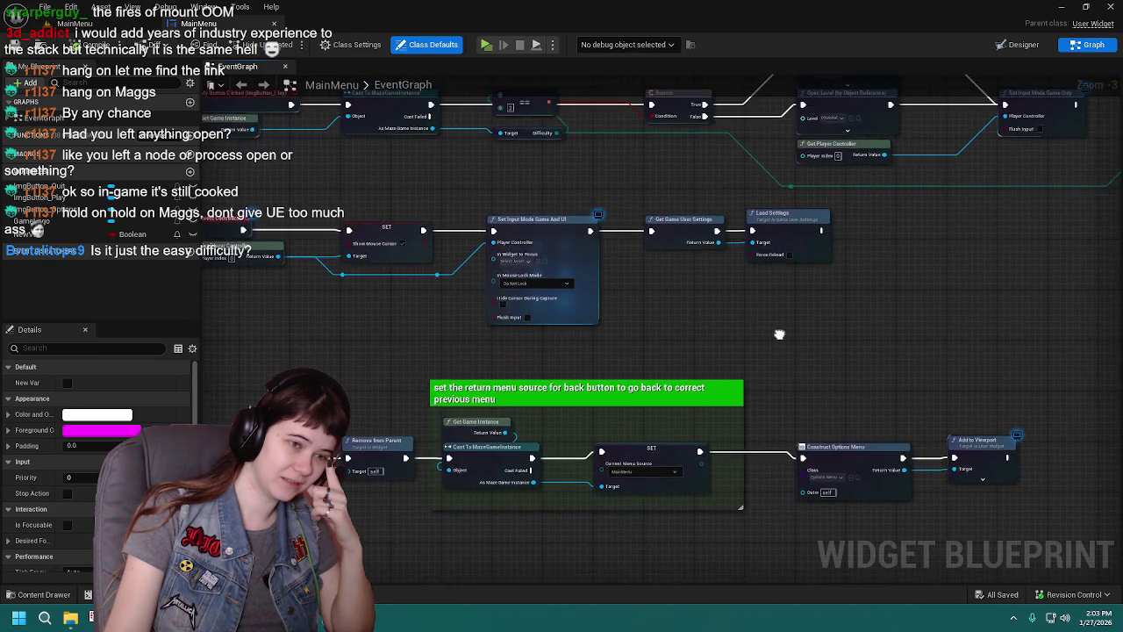
scroll(778, 333, "up", 1)
left_click_drag(614, 263, 772, 319)
scroll(671, 284, "up", 1)
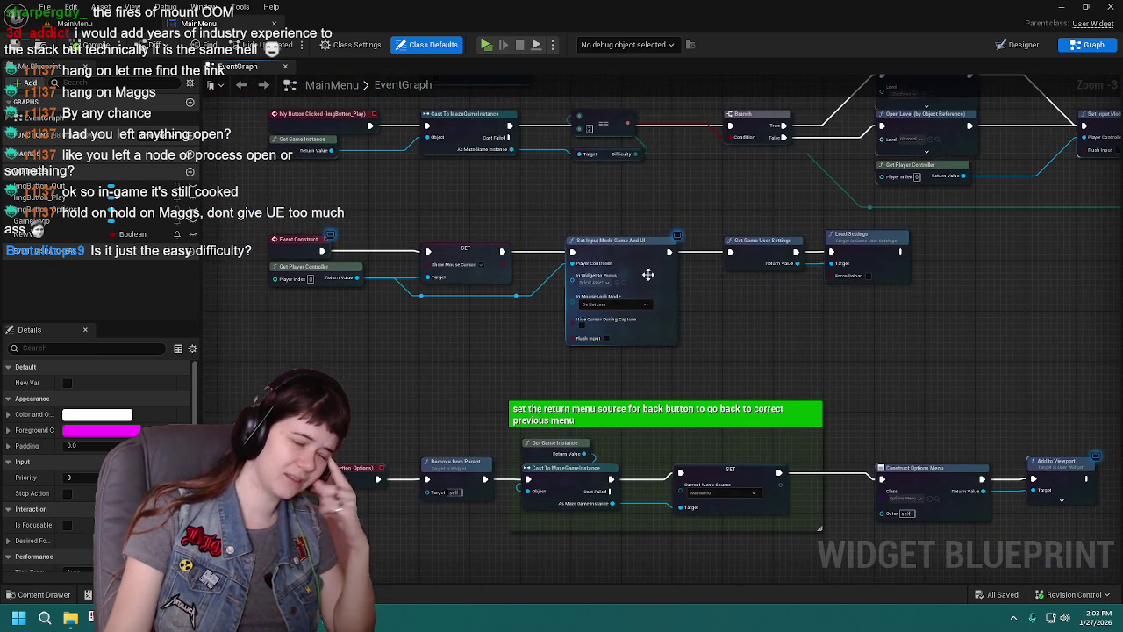
left_click(79, 23)
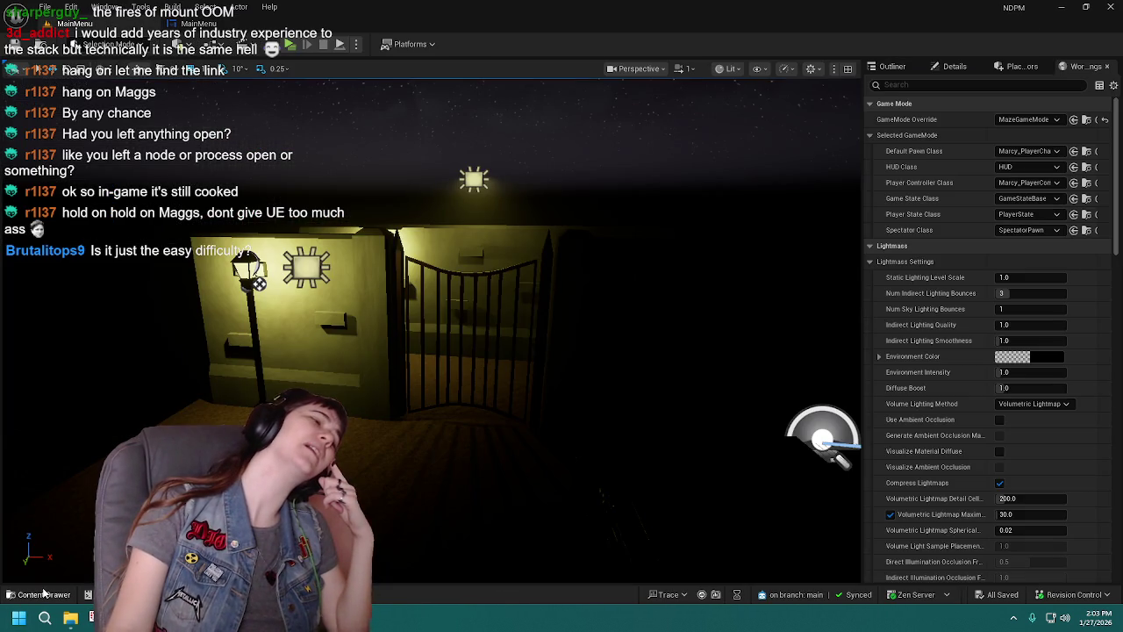
left_click(40, 594)
left_click(537, 472)
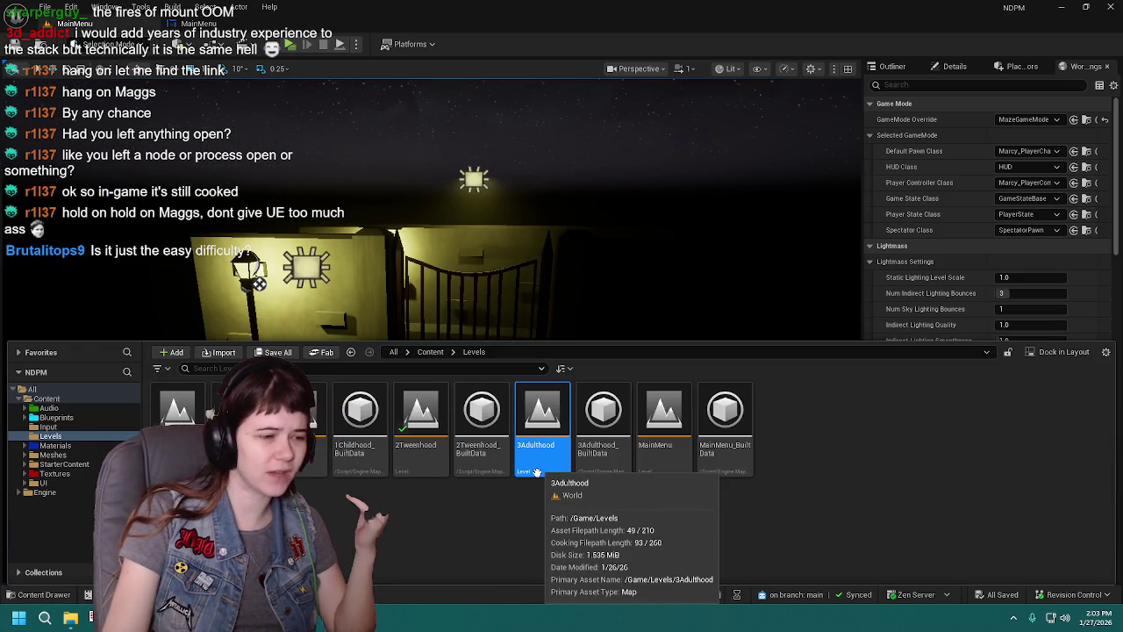
right_click(537, 472)
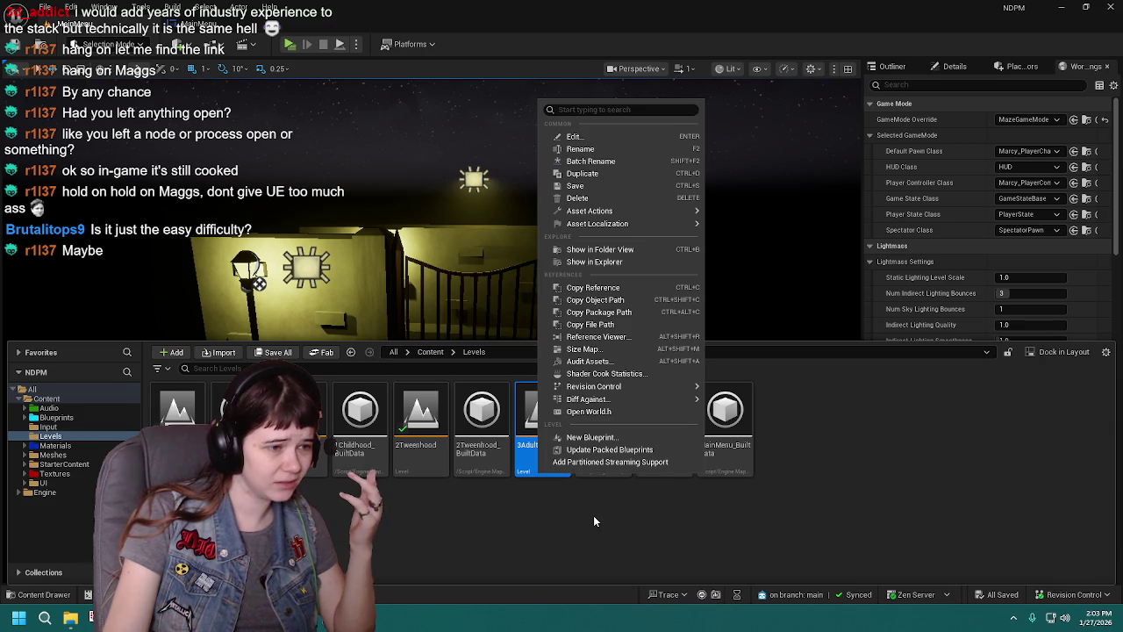
mouse_move(643, 386)
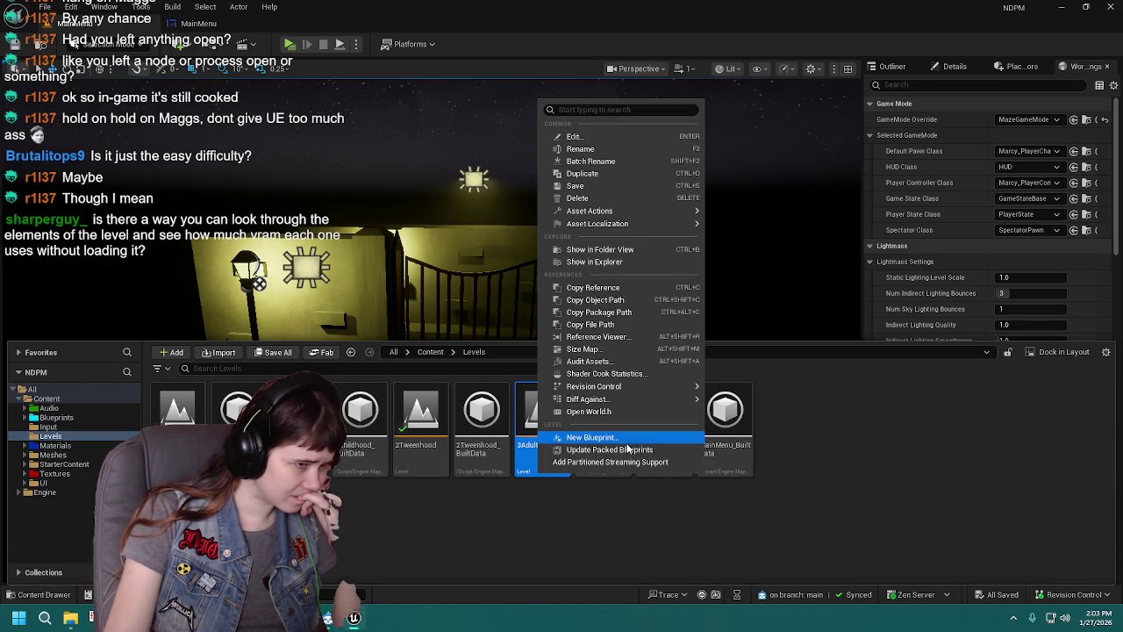
left_click(621, 525)
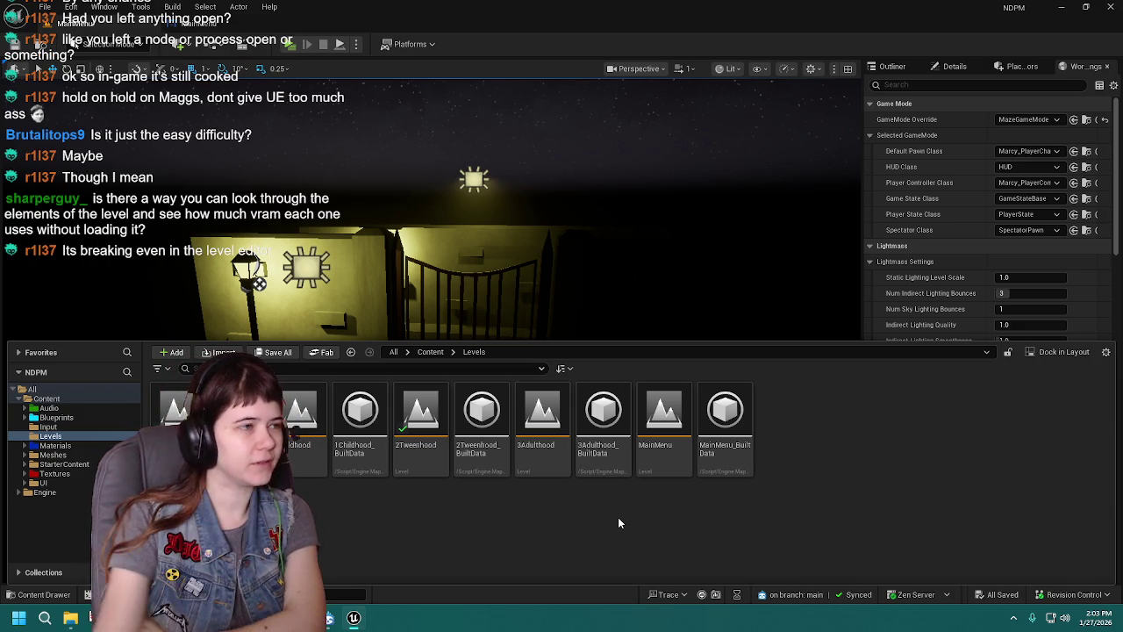
left_click(224, 25)
left_click(161, 29)
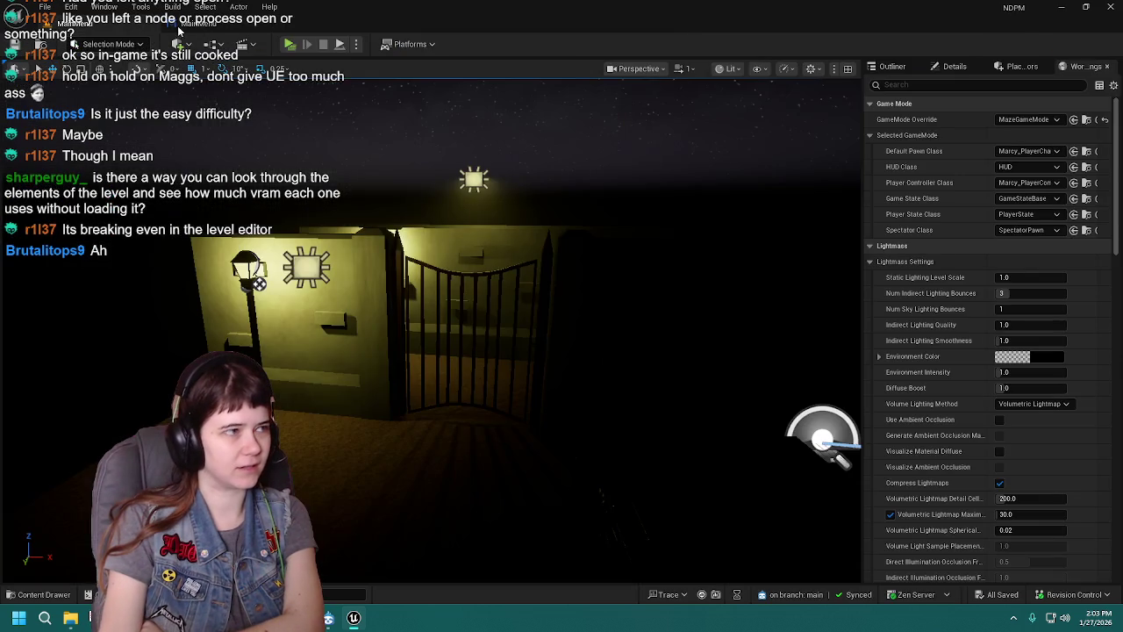
Step: Launch a standalone preview, glance at the options screen, and start a new game
left_click(289, 46)
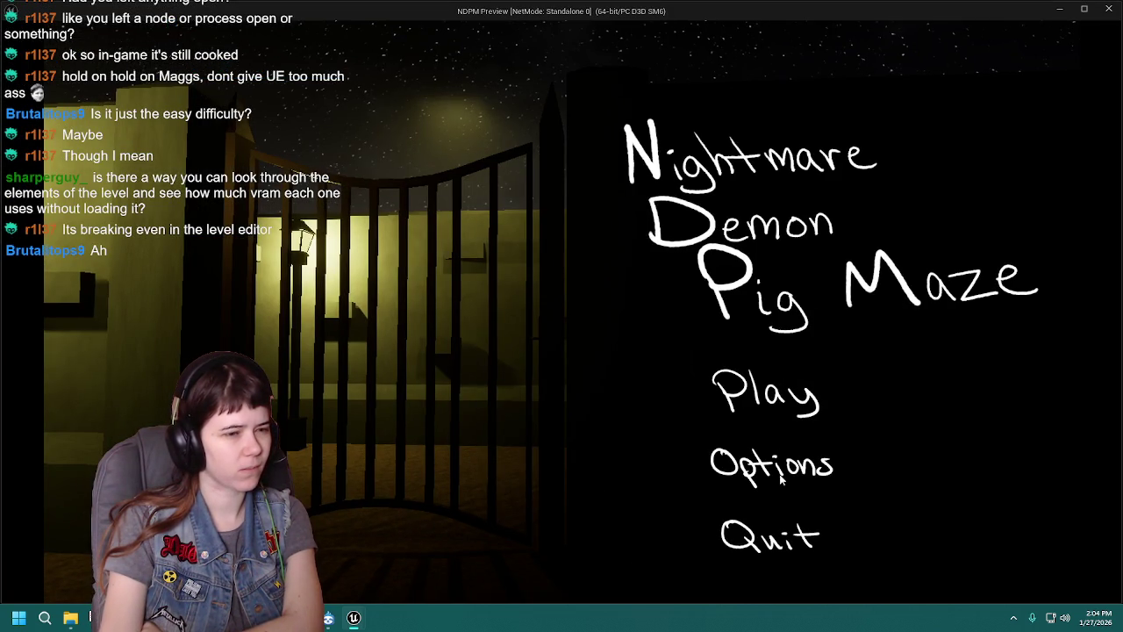
left_click(776, 474)
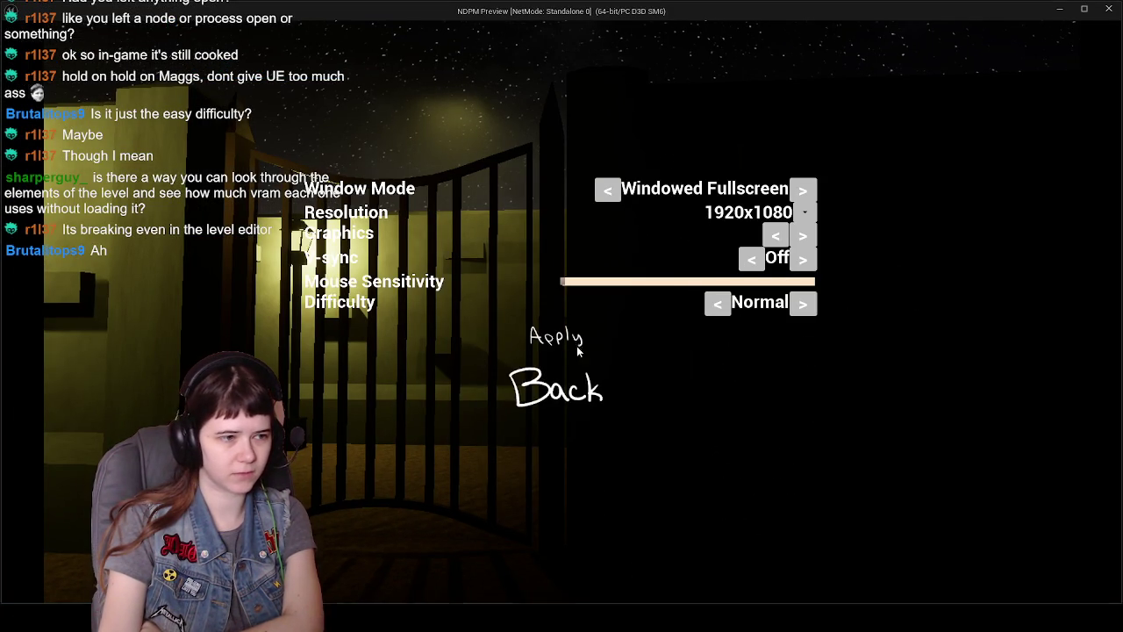
left_click(579, 412)
left_click(813, 406)
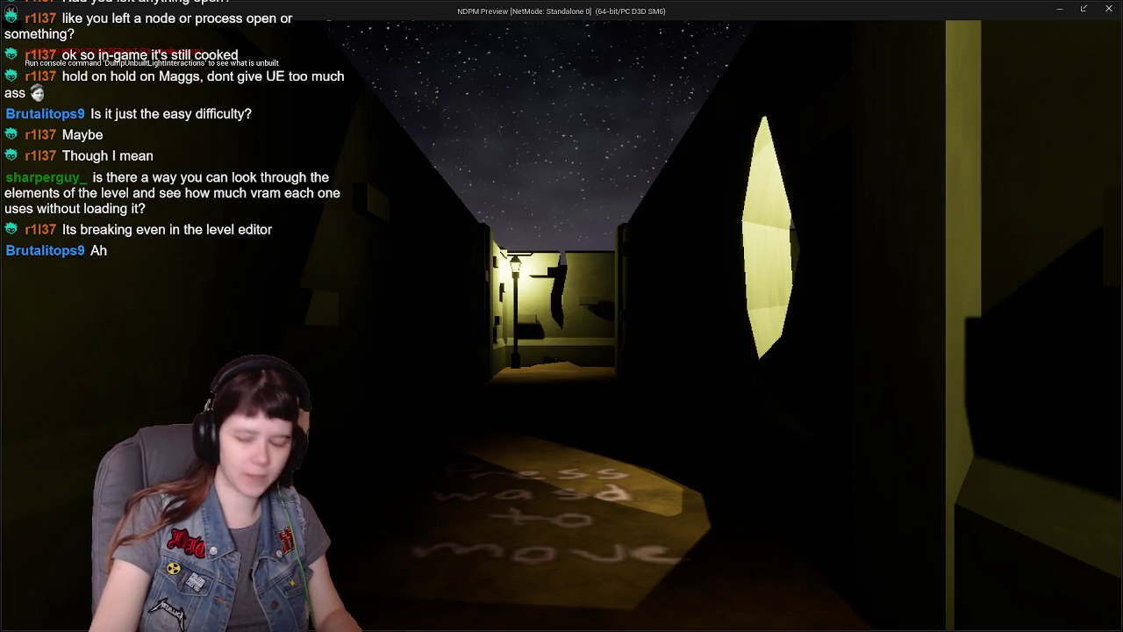
Step: Walk through the maze corridors past the lamp post and interact room to the padlocked gate
key("w")
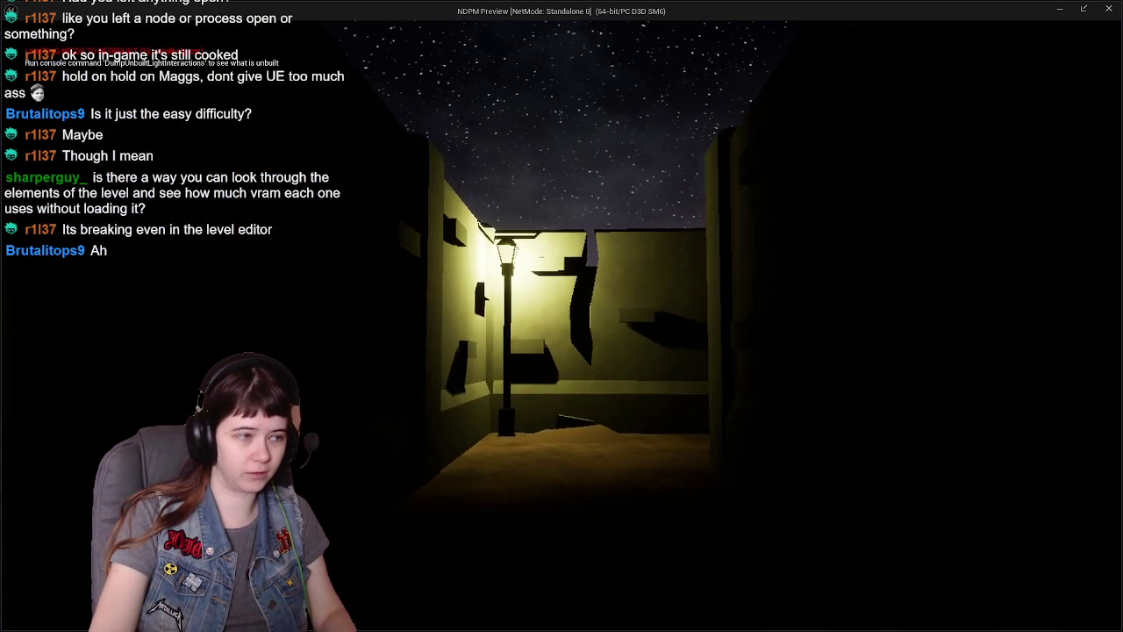
key("w")
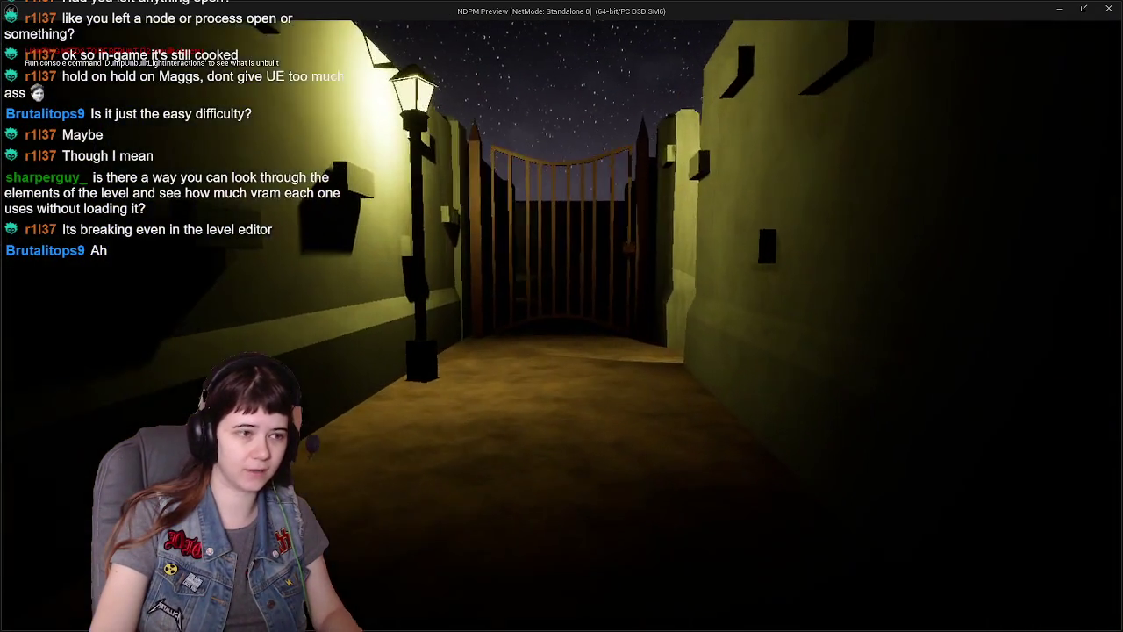
key("w")
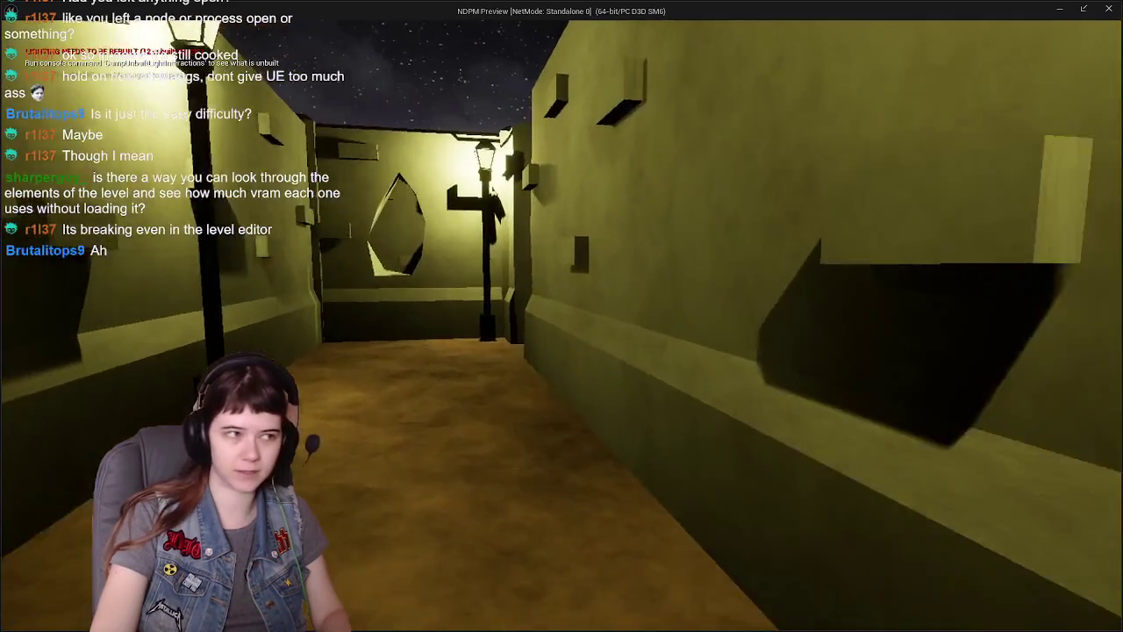
key("w")
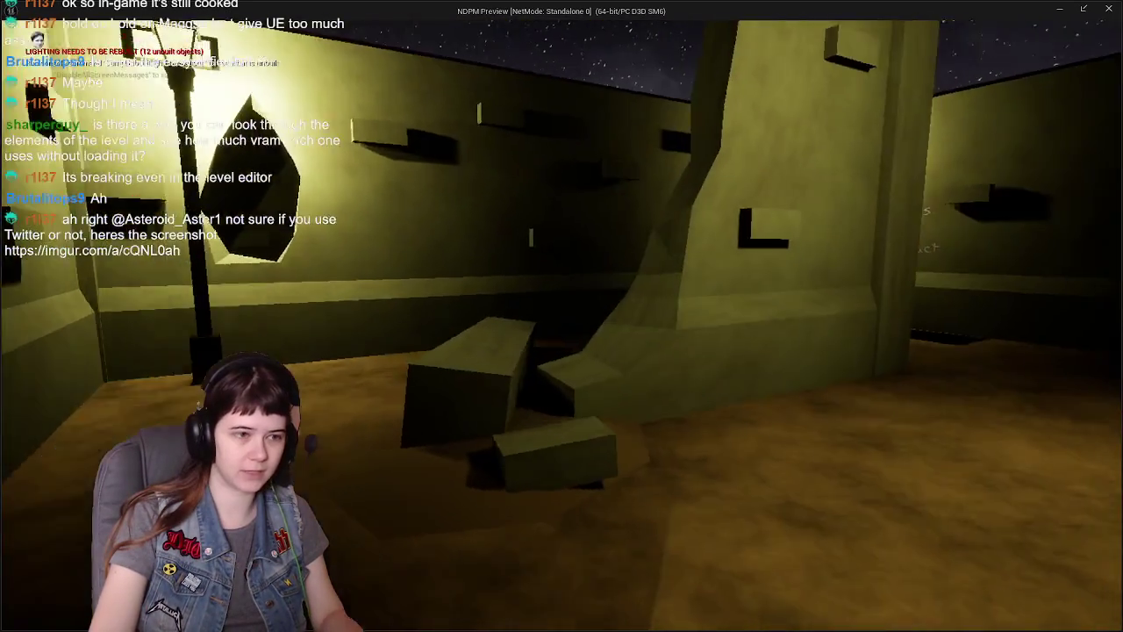
key("w")
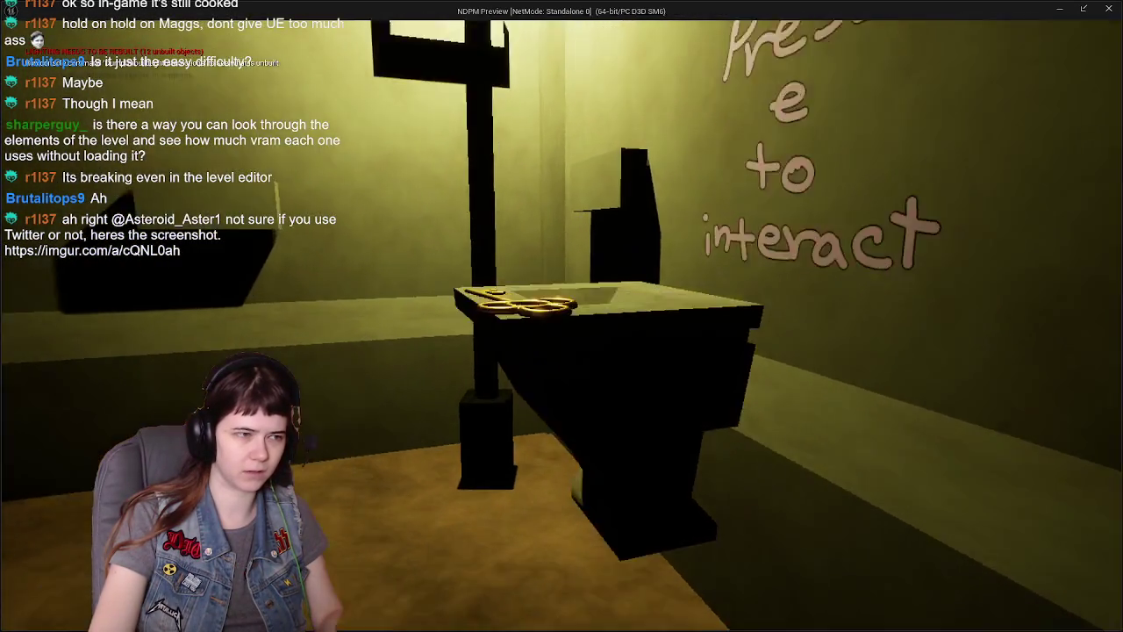
key("w")
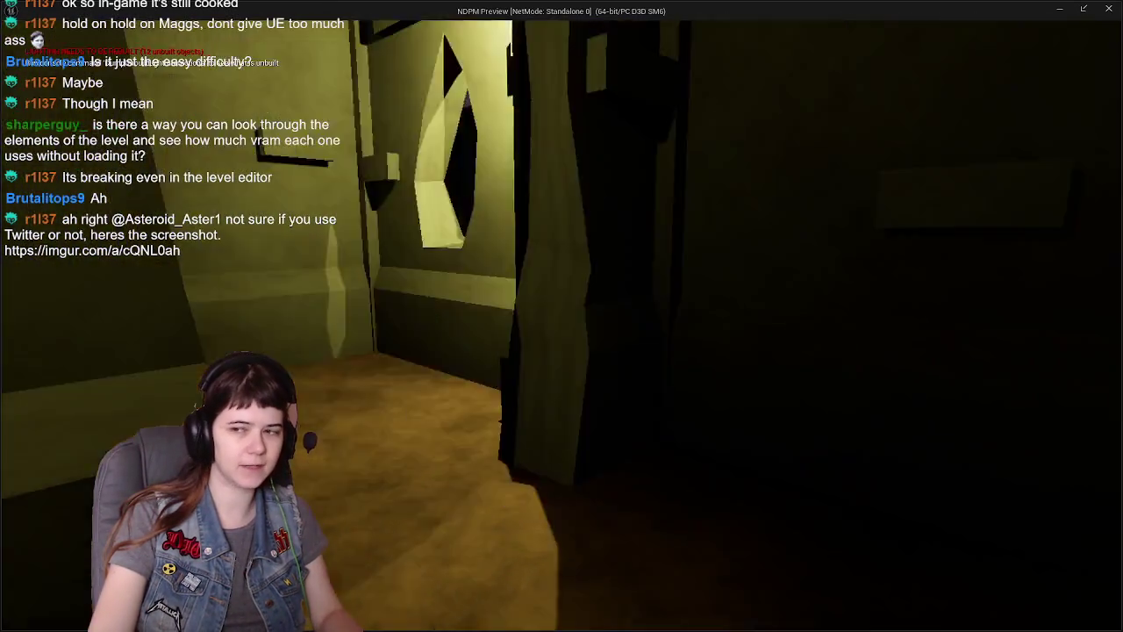
key("w")
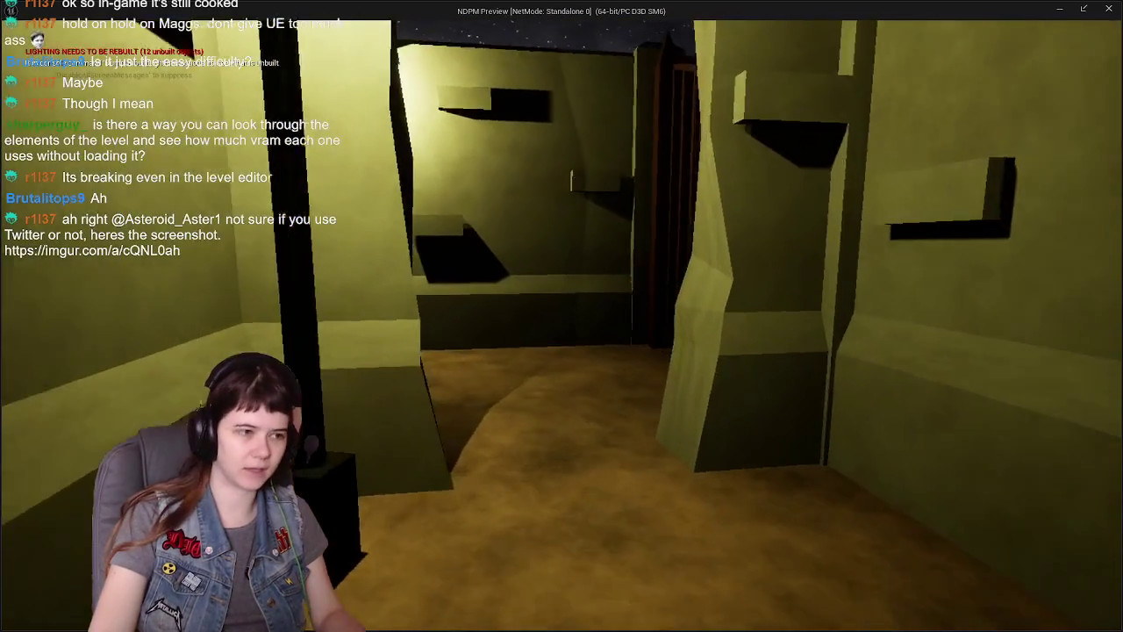
key("w")
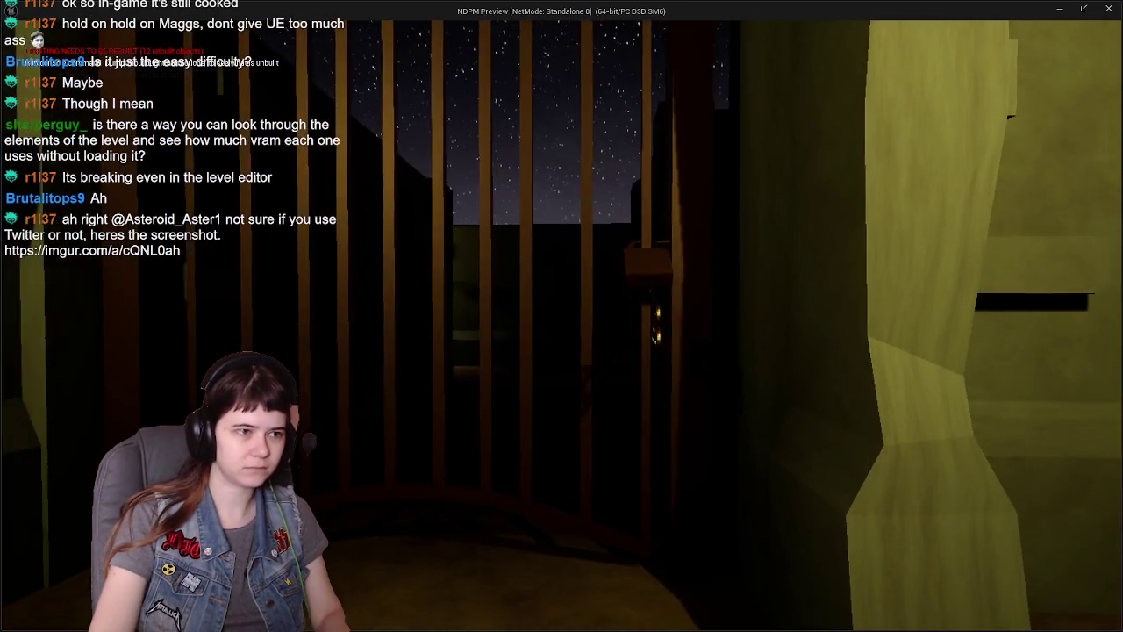
Step: Unlock the padlocked gate and run down the lit alley toward the glowing doorway
key("e")
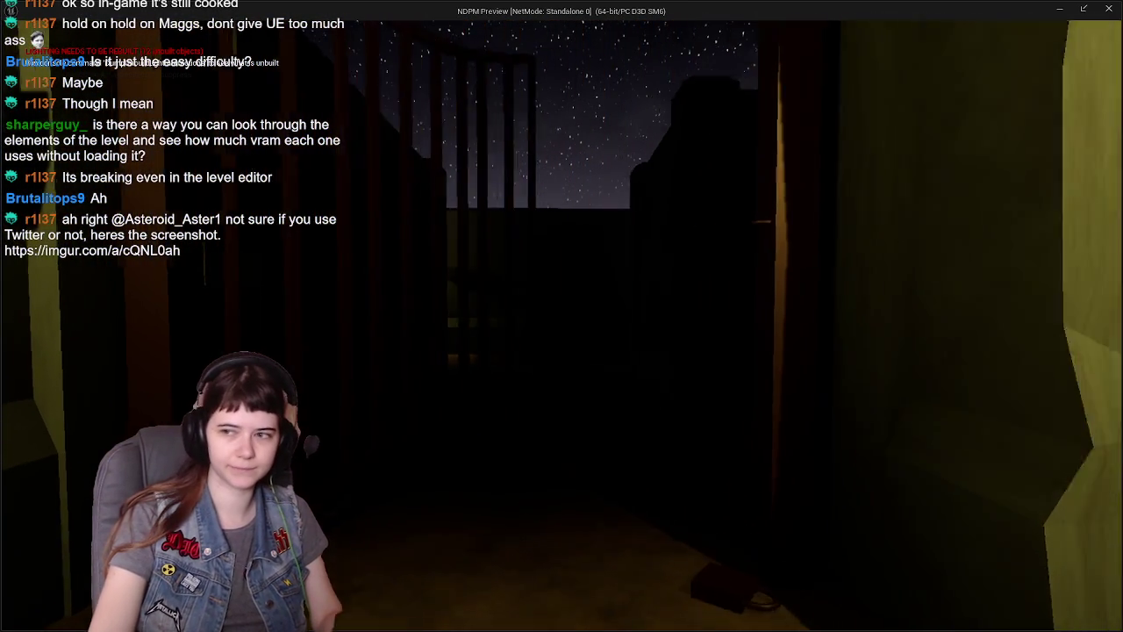
key("w")
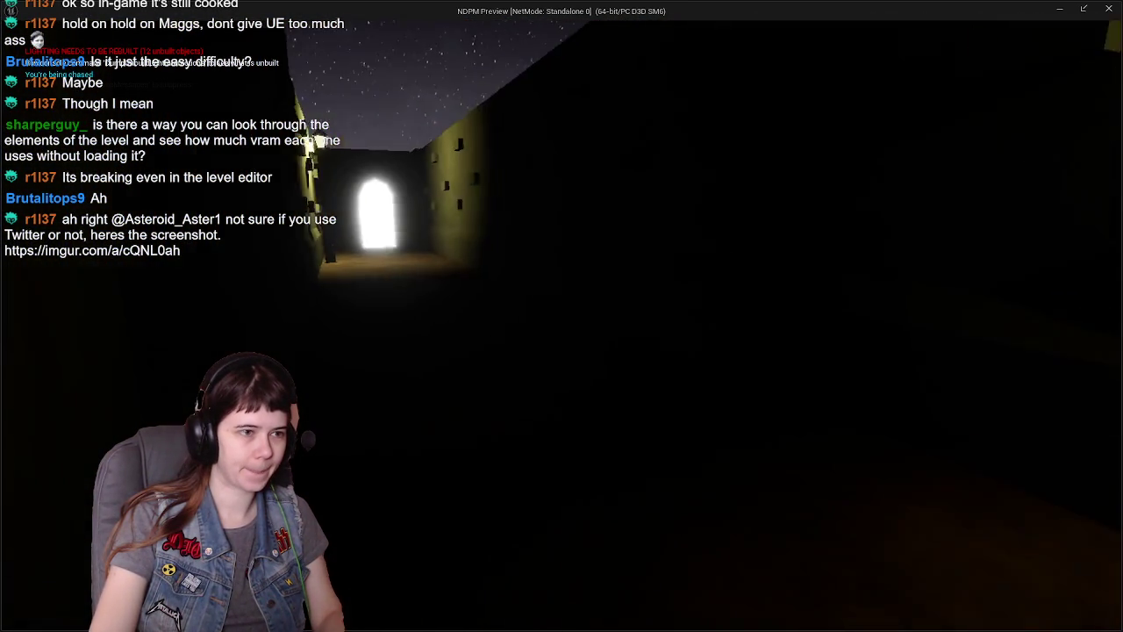
key("w")
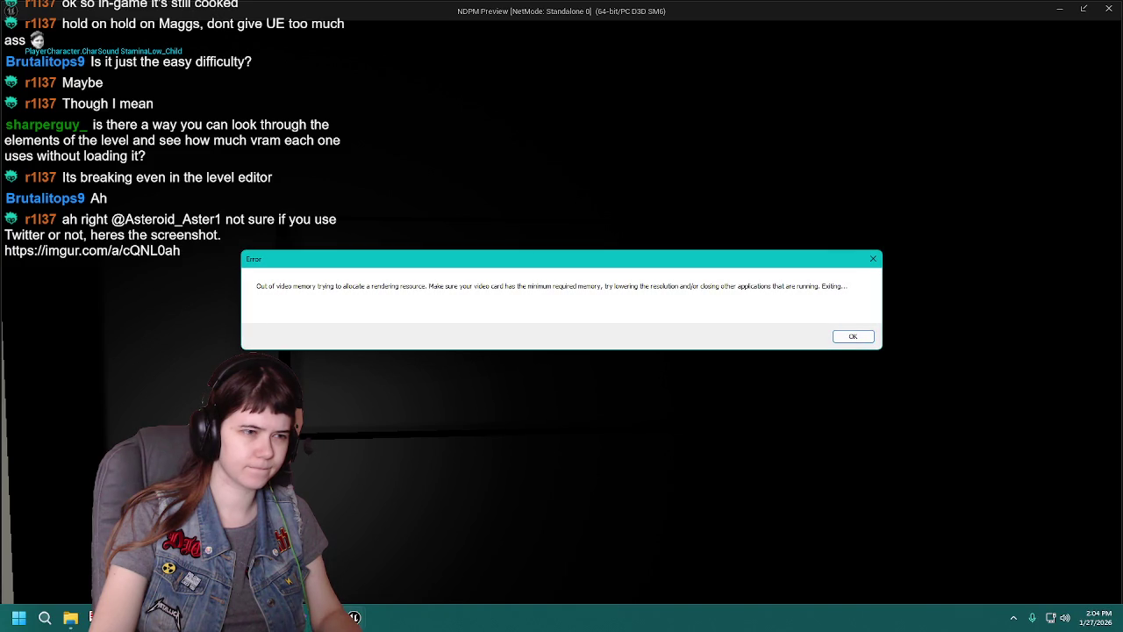
Step: Dismiss the video-memory error, send the crash report to restart, then return to the maze level
key("Return")
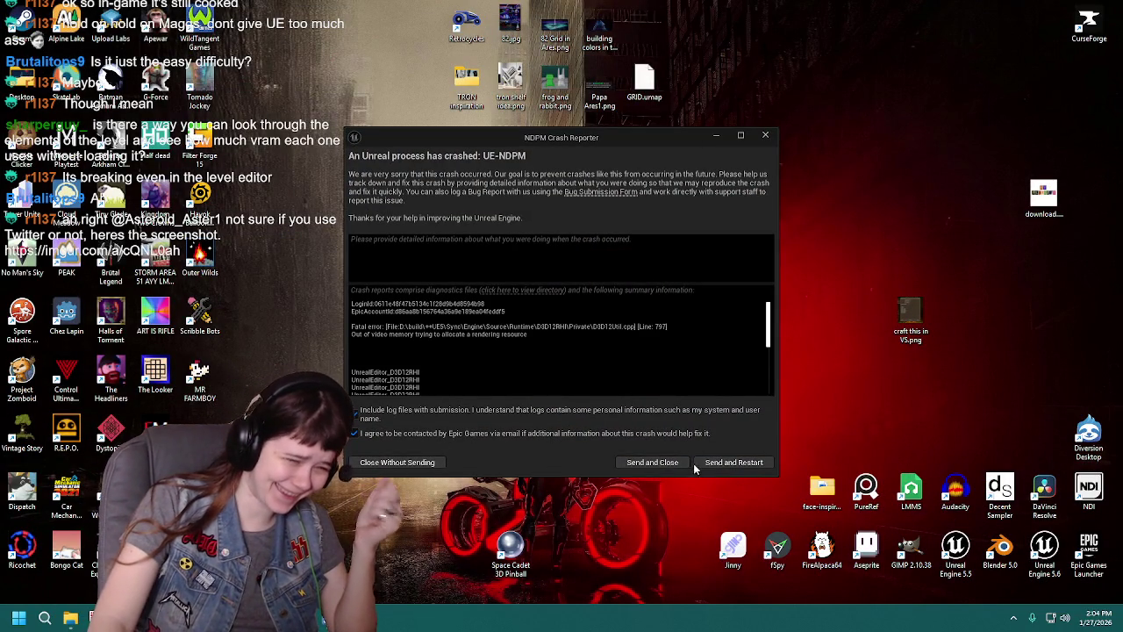
left_click(725, 463)
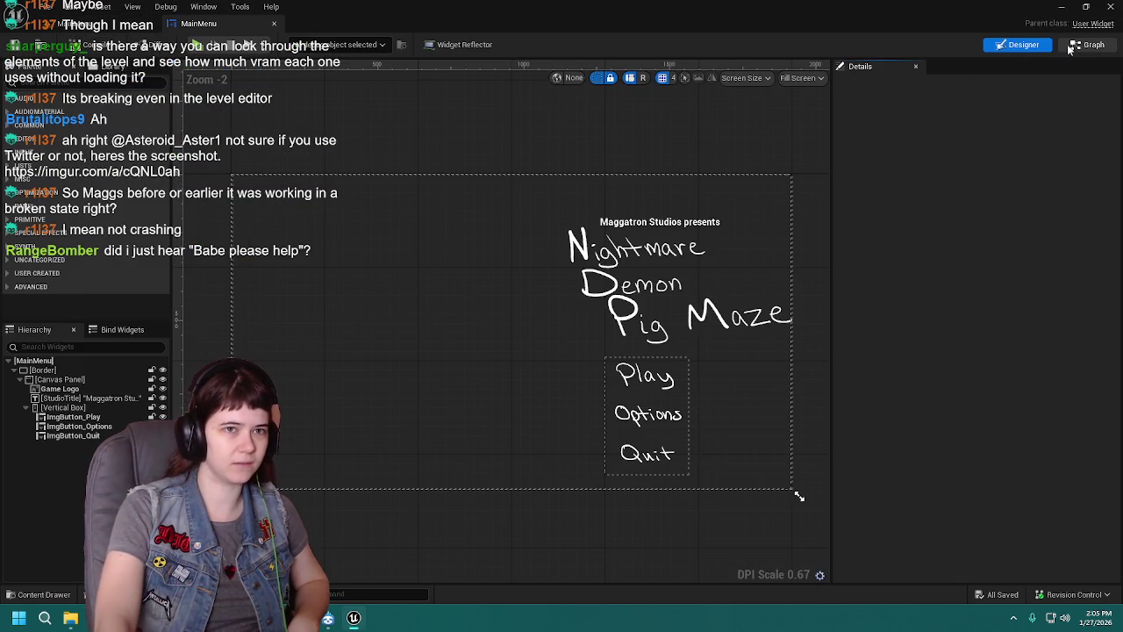
left_click(117, 26)
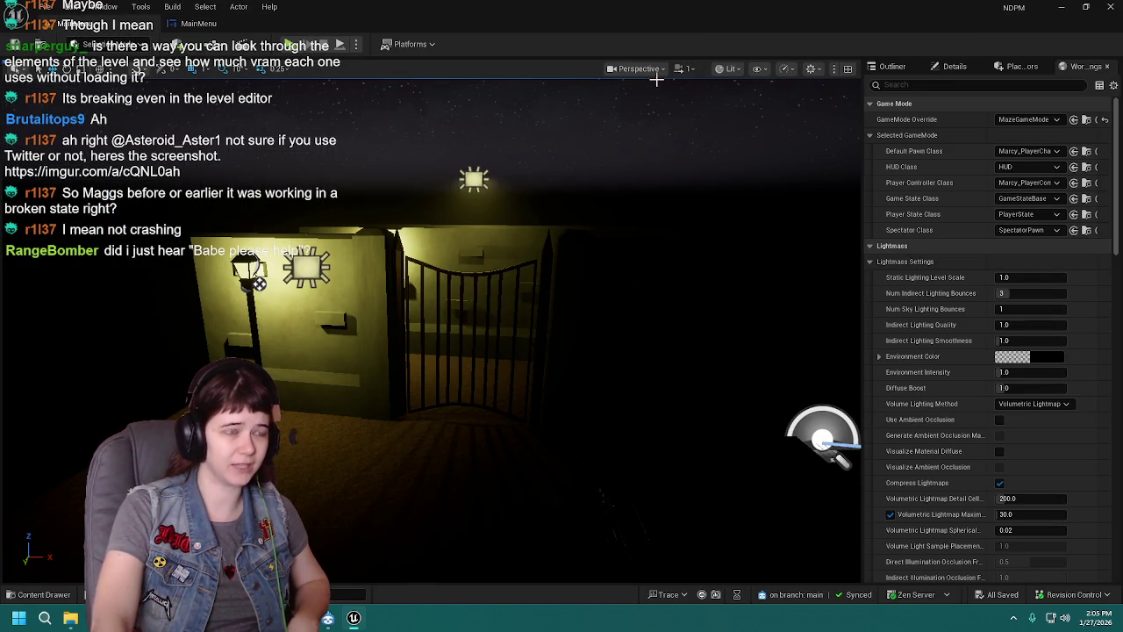
Step: Render the maze viewport in the Shader Complexity optimization view mode
left_click(727, 70)
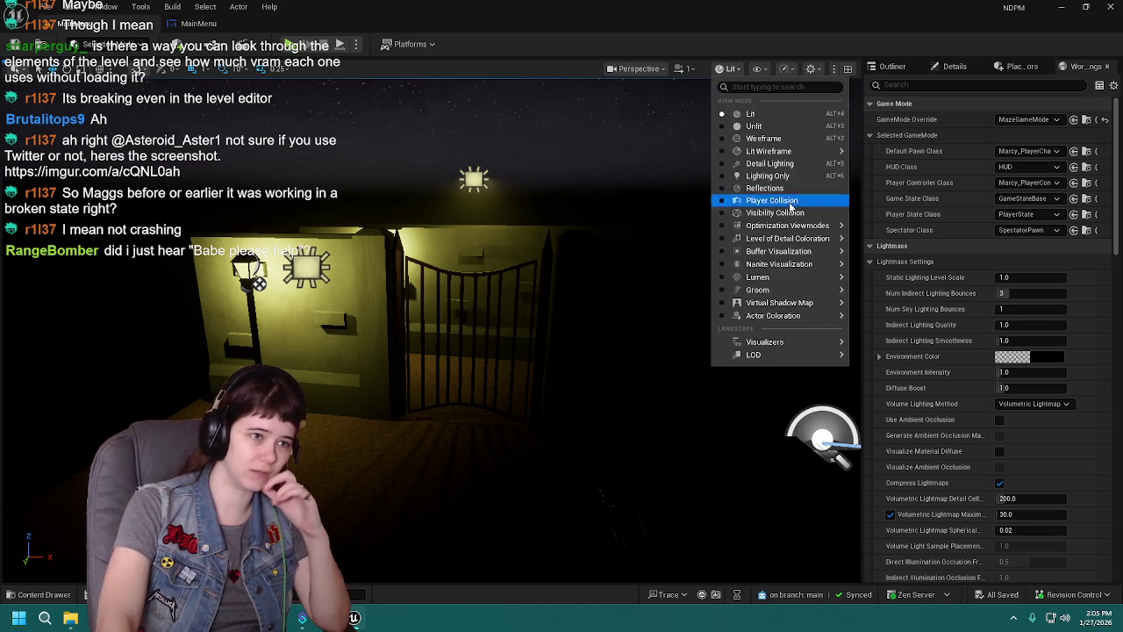
mouse_move(799, 254)
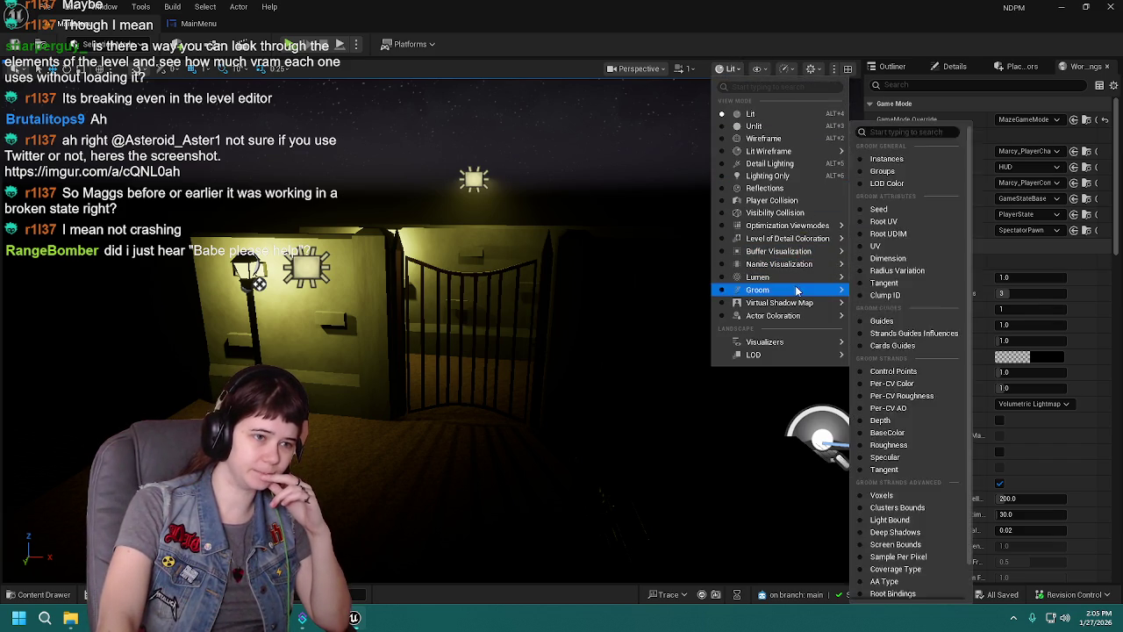
mouse_move(808, 226)
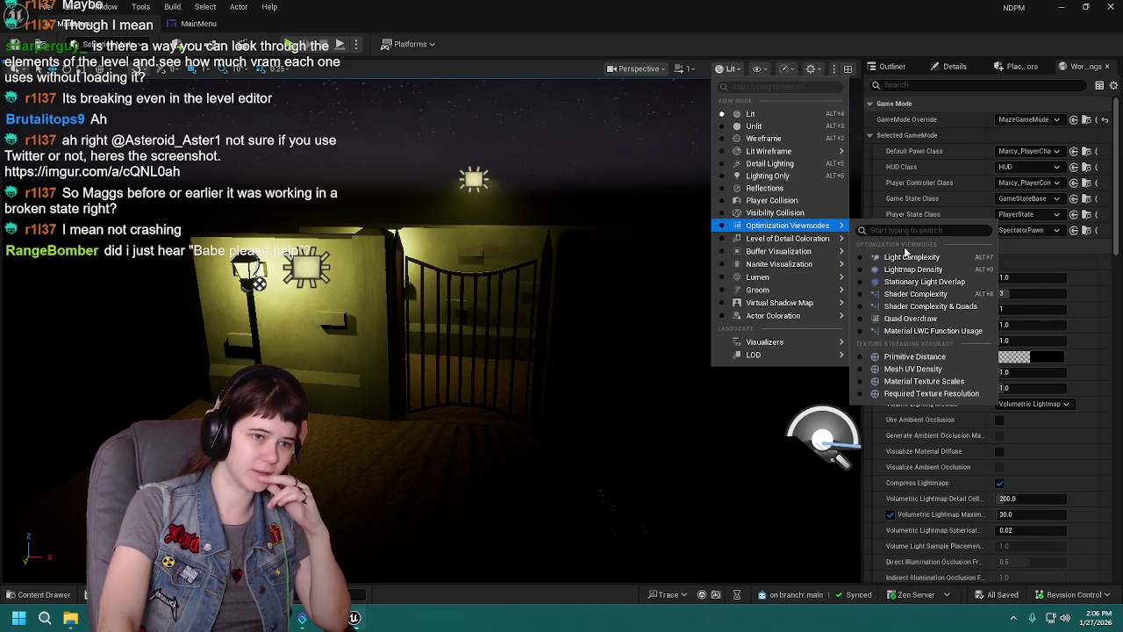
left_click(927, 294)
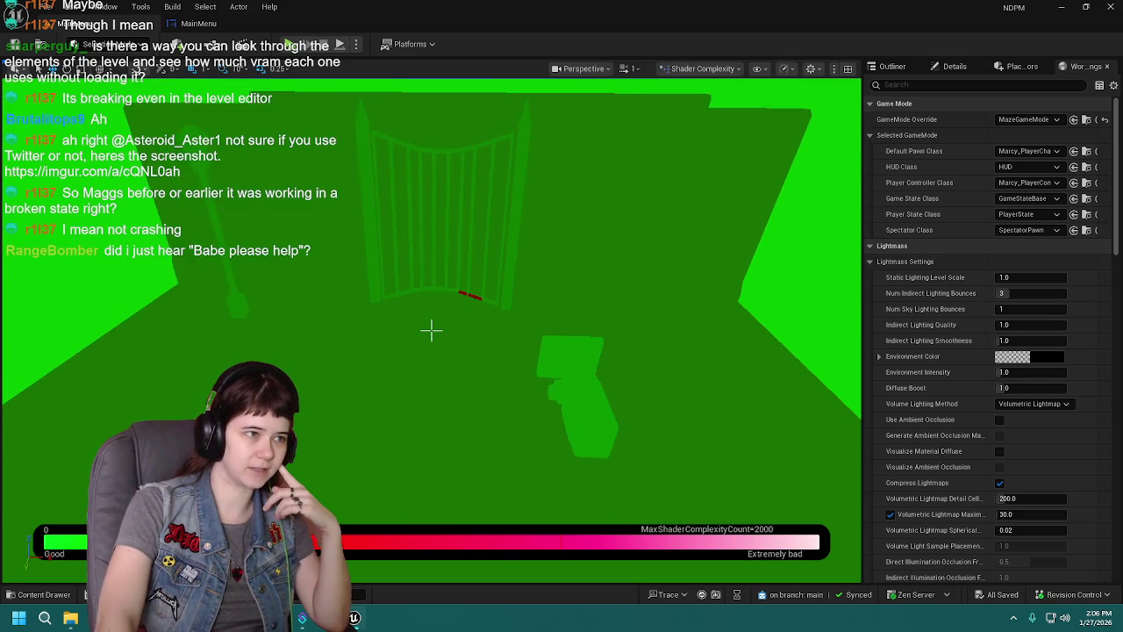
left_click_drag(693, 198, 714, 196)
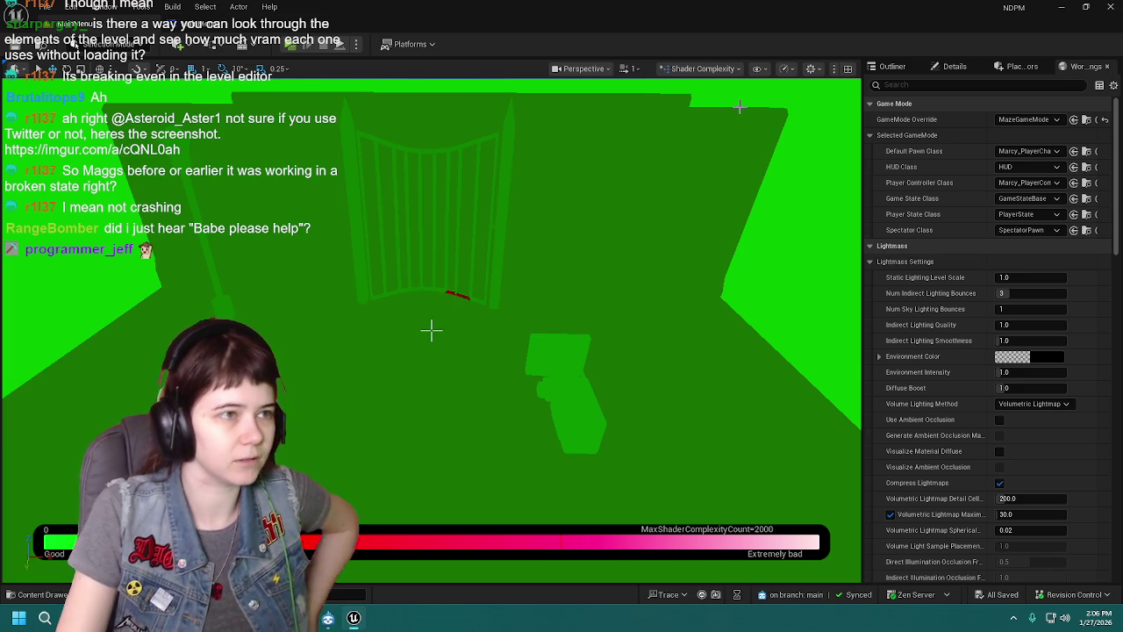
Step: Switch the viewport to Light Complexity mode and move the camera closer to the gate
left_click(702, 68)
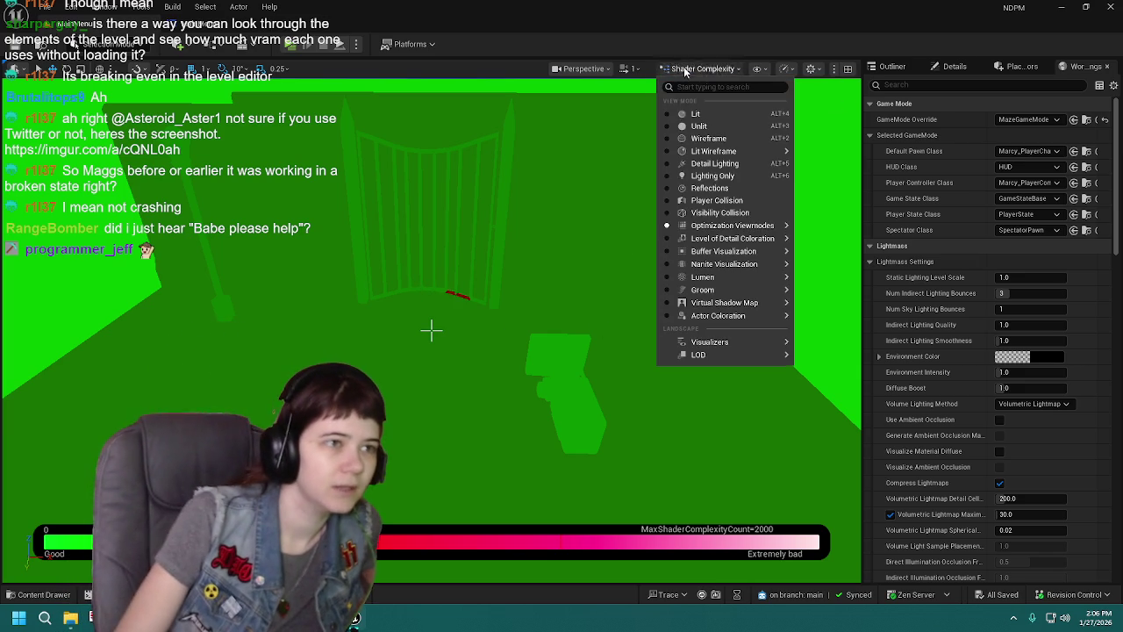
mouse_move(727, 226)
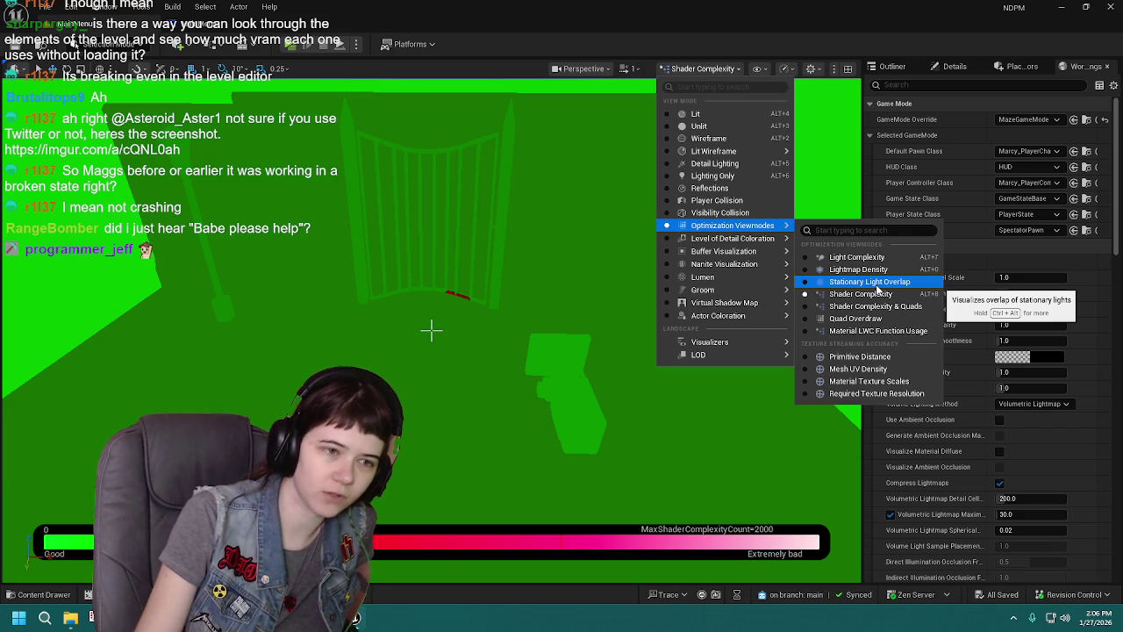
left_click(883, 258)
mouse_move(683, 355)
left_mouse_down()
mouse_move(660, 338)
mouse_move(683, 356)
mouse_move(680, 386)
left_mouse_up()
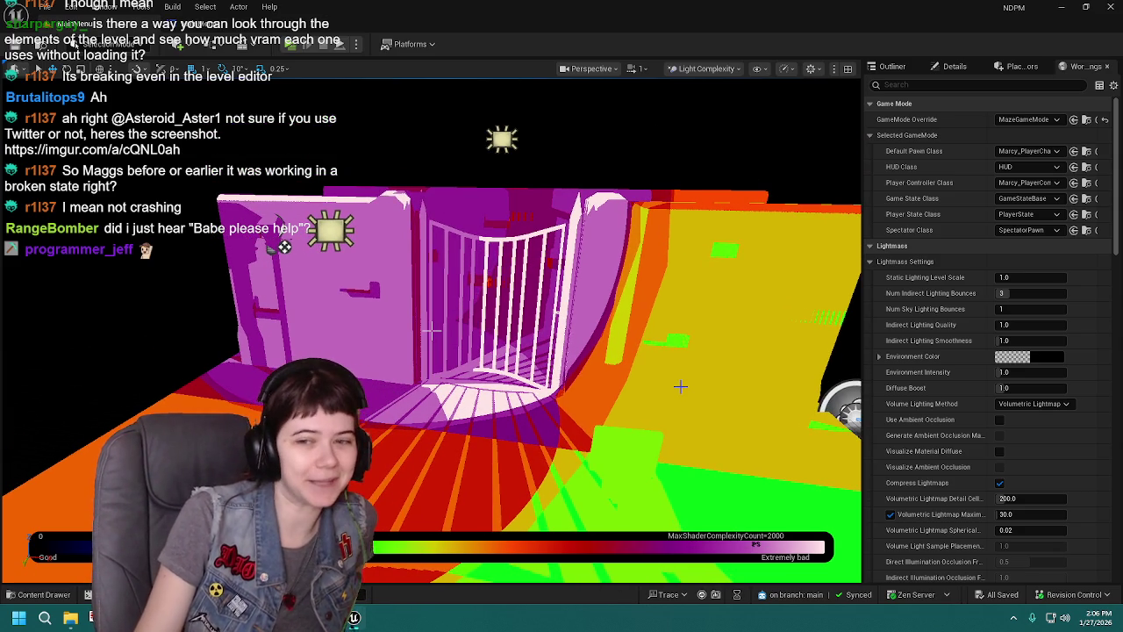
left_click_drag(665, 379, 658, 366)
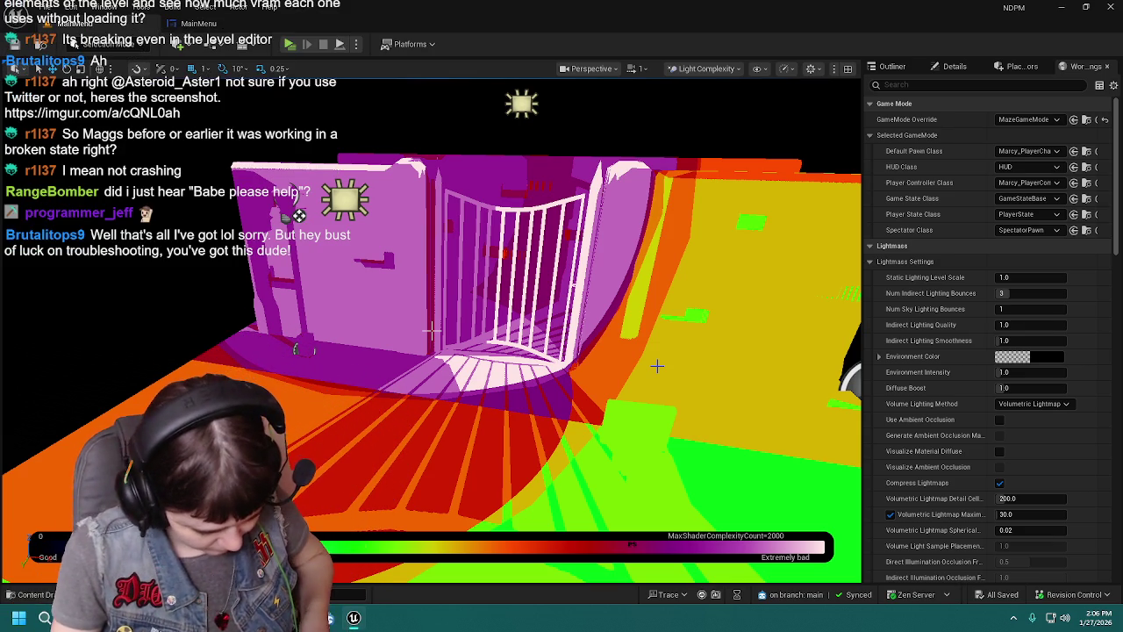
left_click(731, 69)
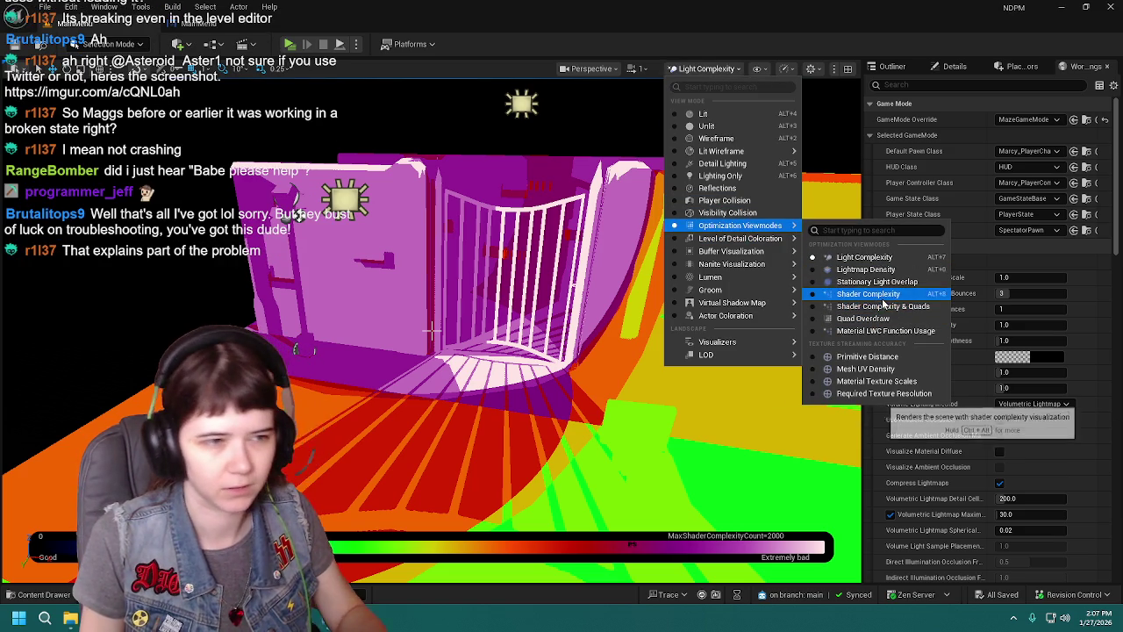
Step: Set the viewport back to Lit, briefly check the Levels folder assets, and shift the camera left
mouse_move(755, 251)
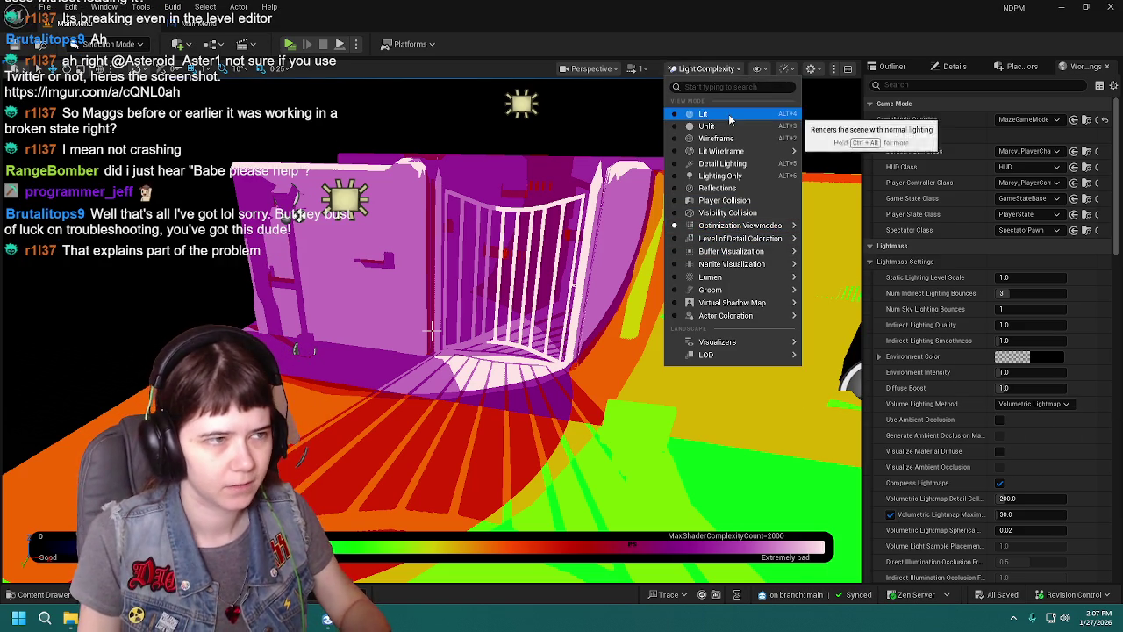
left_click(703, 114)
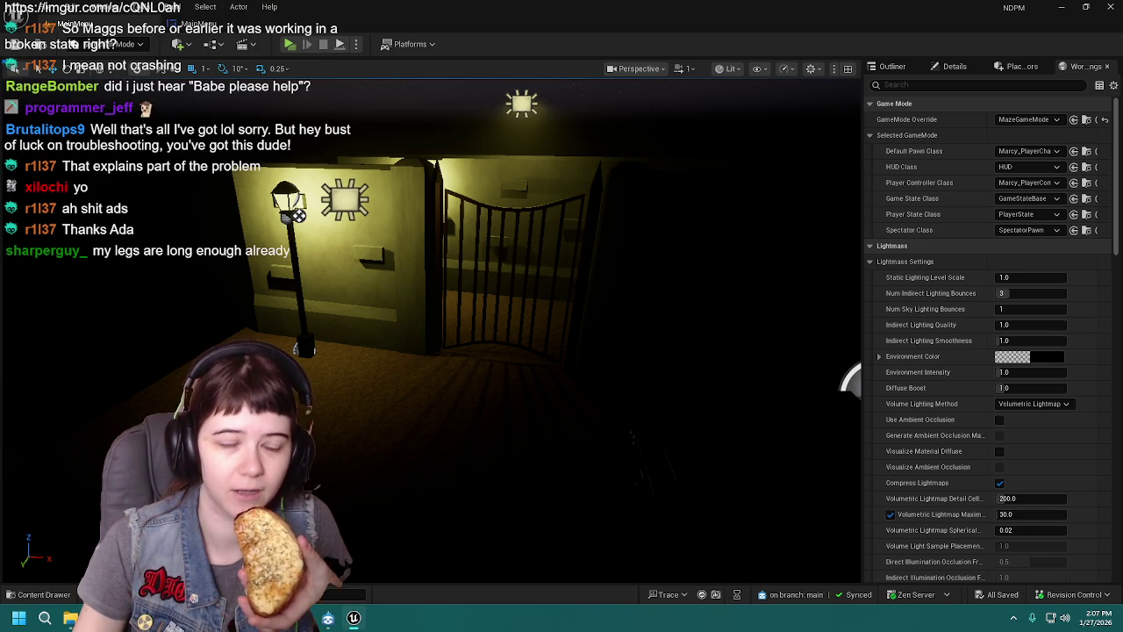
key("ctrl+space")
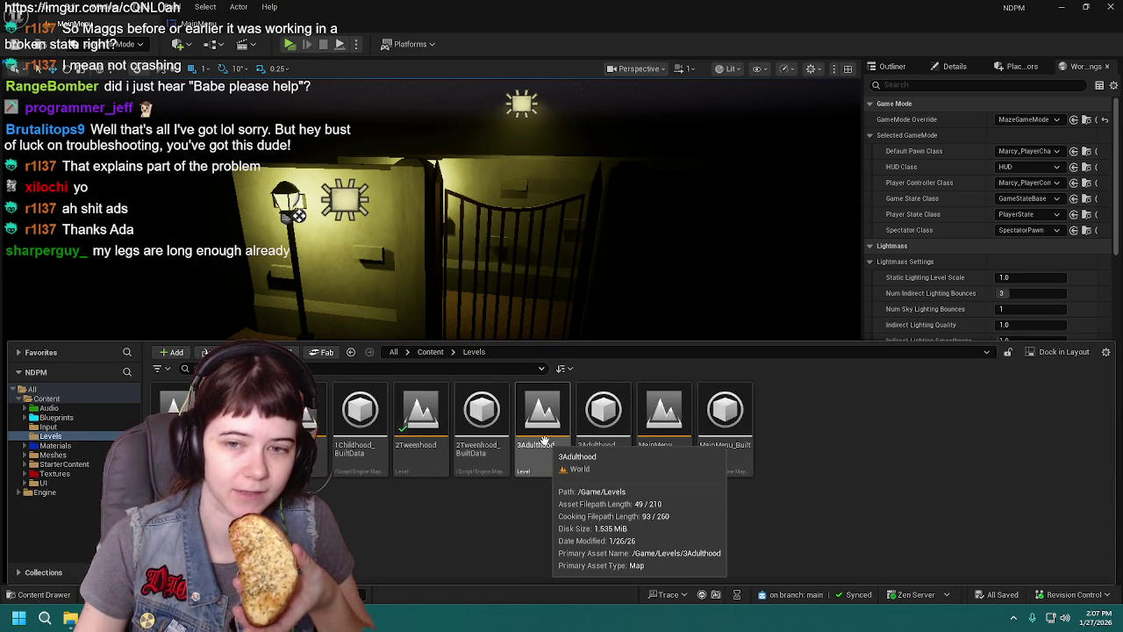
key("ctrl+space")
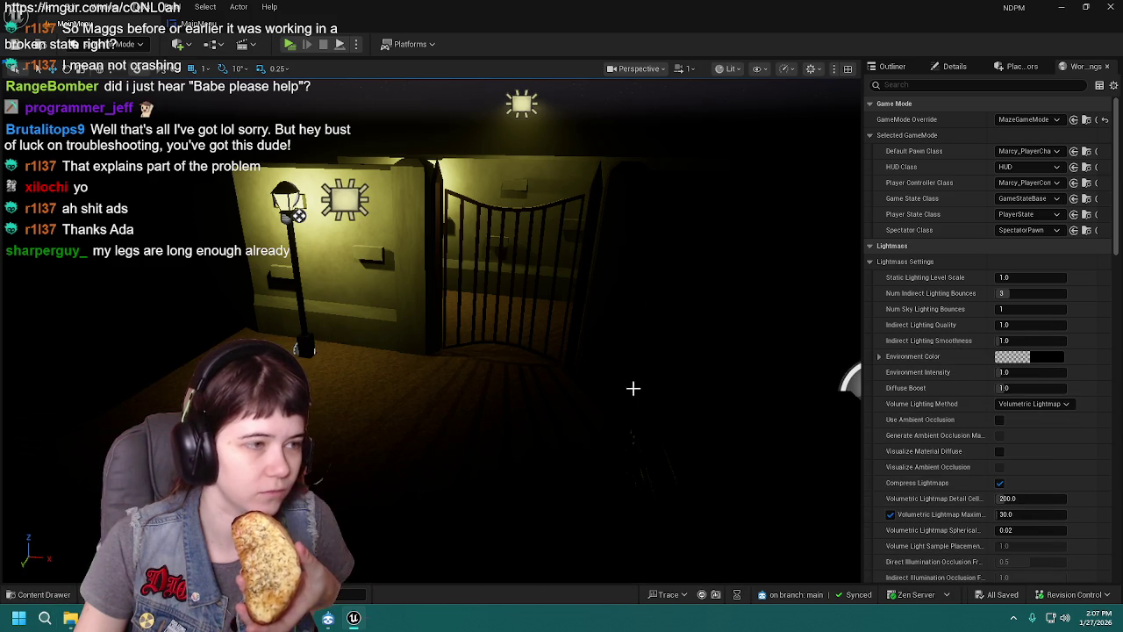
key("Left")
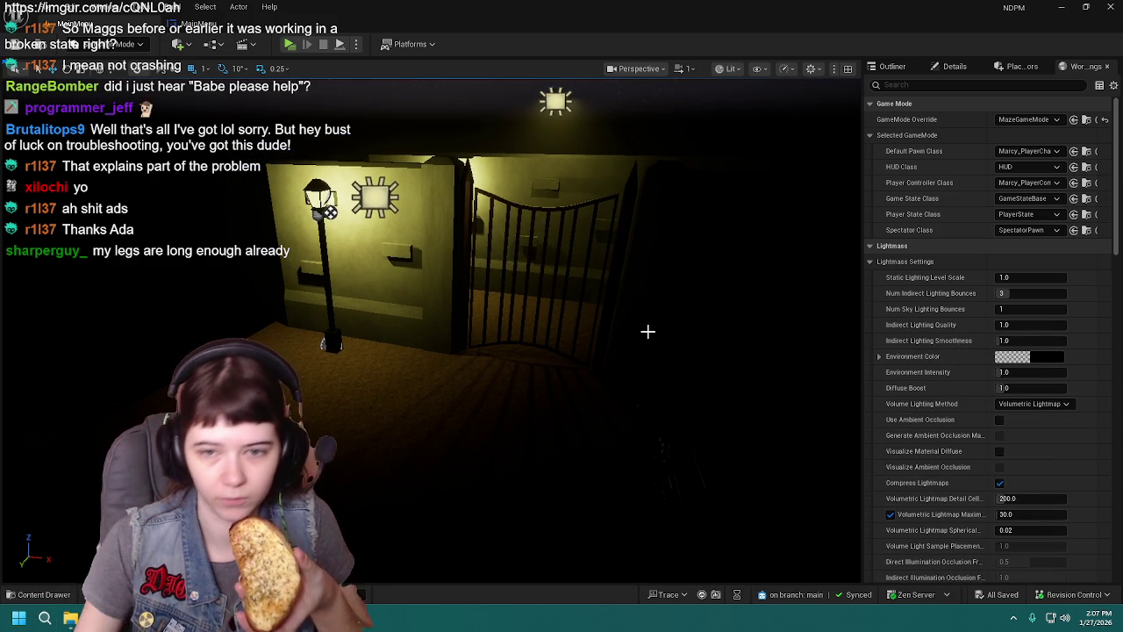